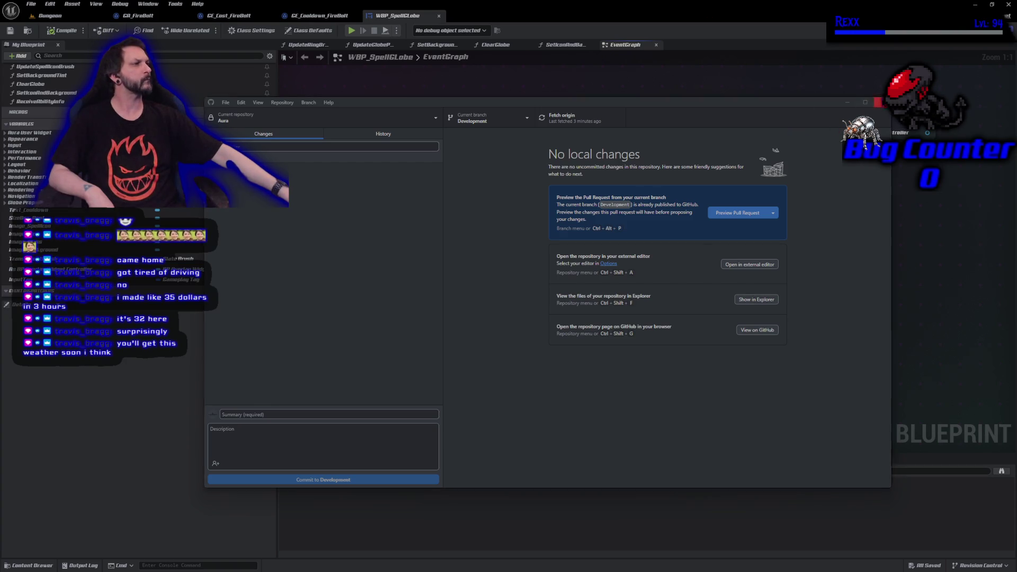
- Close GitHub Desktop and the Unreal Editor to get back to WaitCooldownChange.cpp in Rider
click(877, 102)
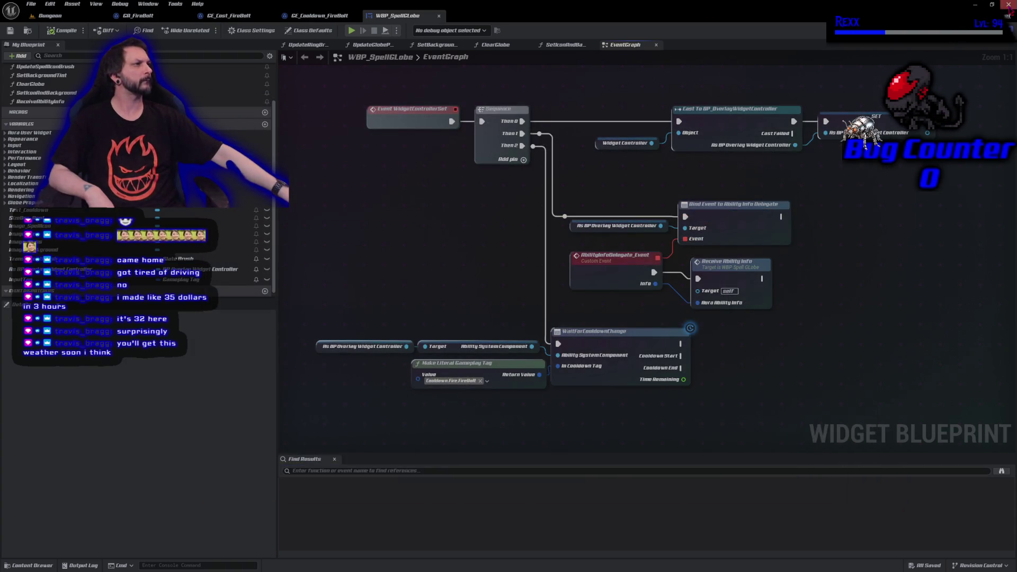
click(1008, 7)
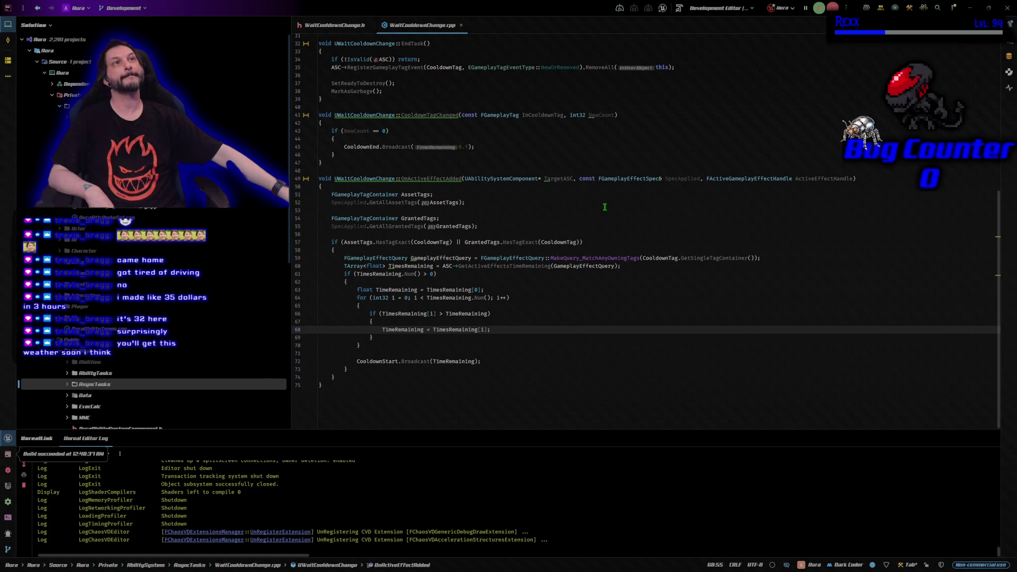
- Add BlueprintType, meta = (ExposedAsyncProxy = "AsyncTask") to UCLASS in WaitCooldownChange.h
click(325, 25)
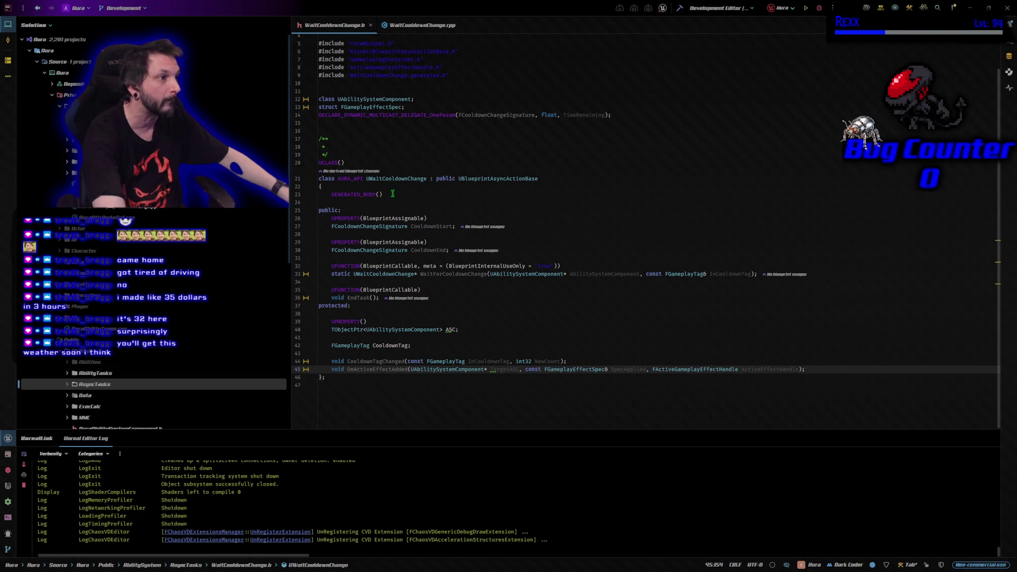
click(341, 162)
text(BlueprintType, meta = (ExposedAsyncProxy = "AsyncTask"))
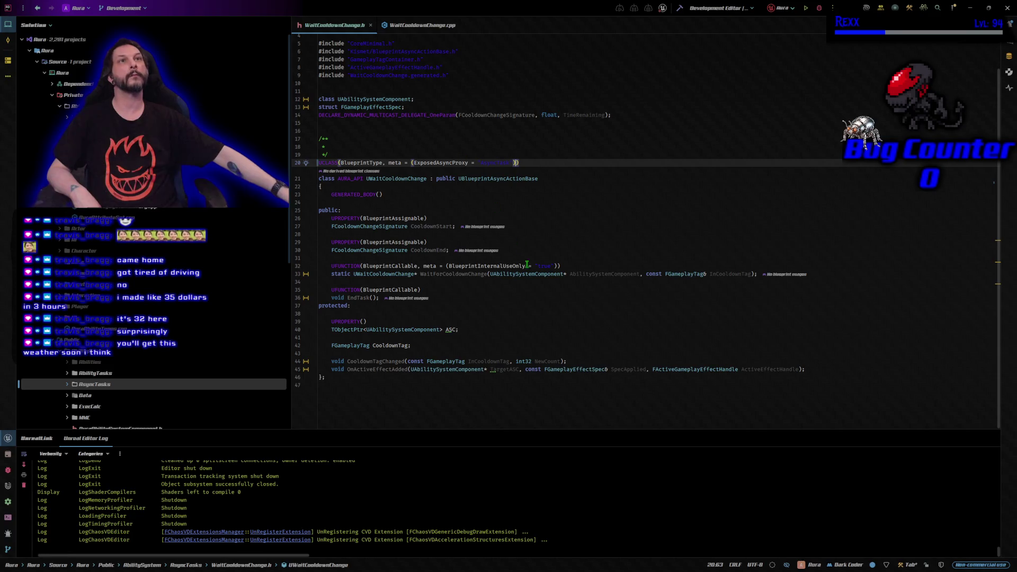
- Browse the Private Data folder in the solution and open AbilityInfo.h
mouse_move(522, 264)
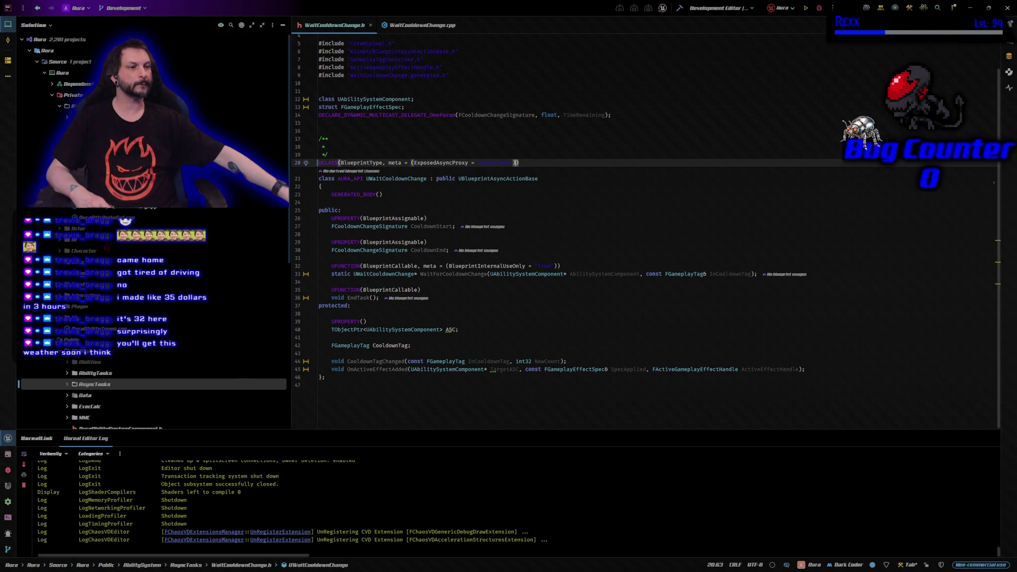
click(106, 260)
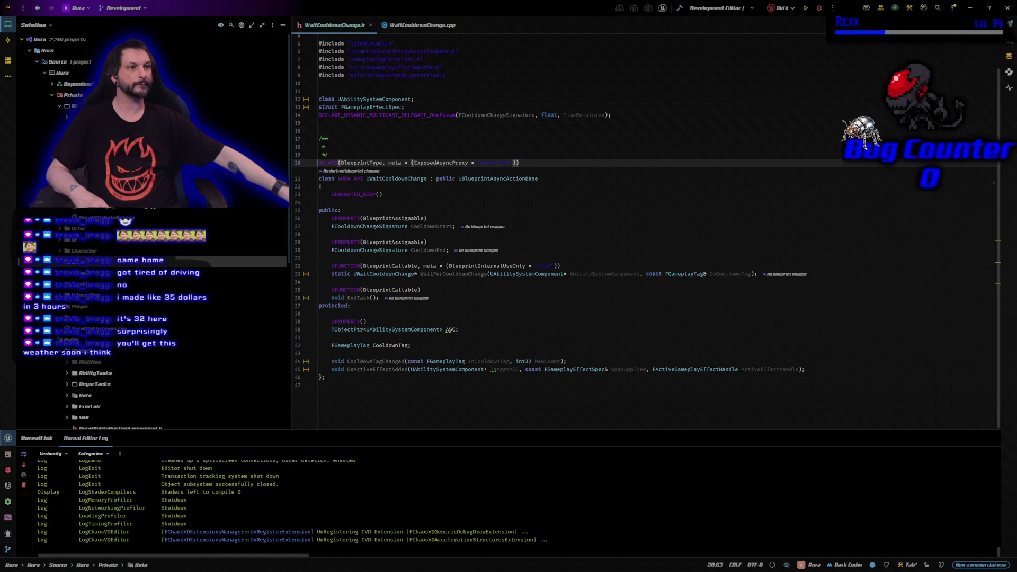
scroll(153, 318, up, 1)
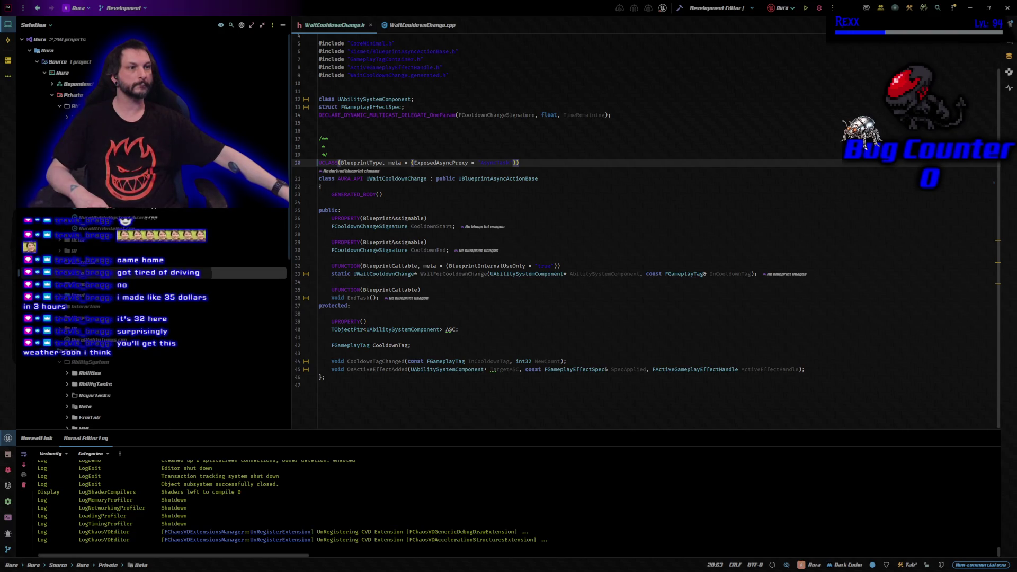
scroll(153, 317, down, 1)
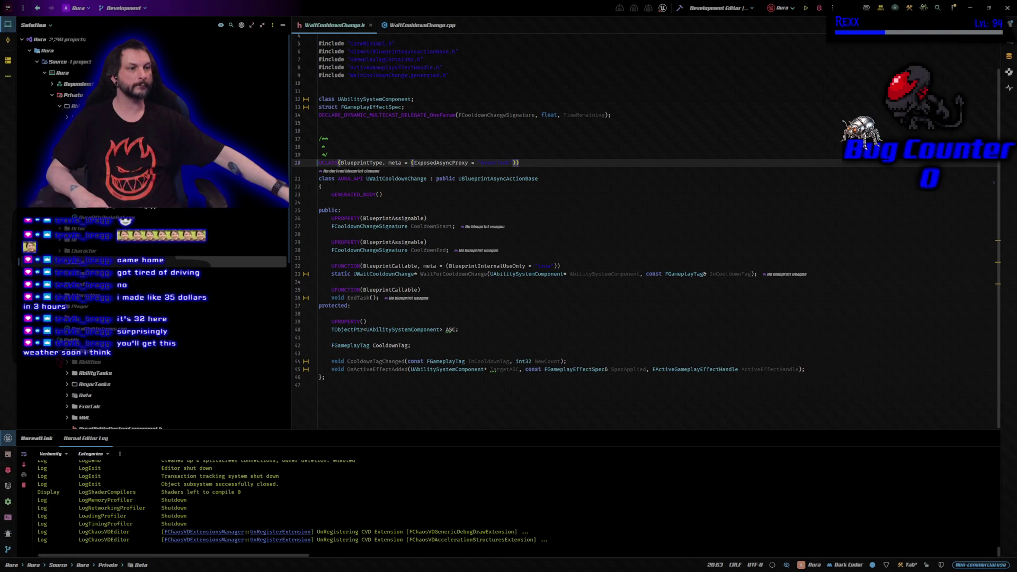
scroll(153, 238, down, 10)
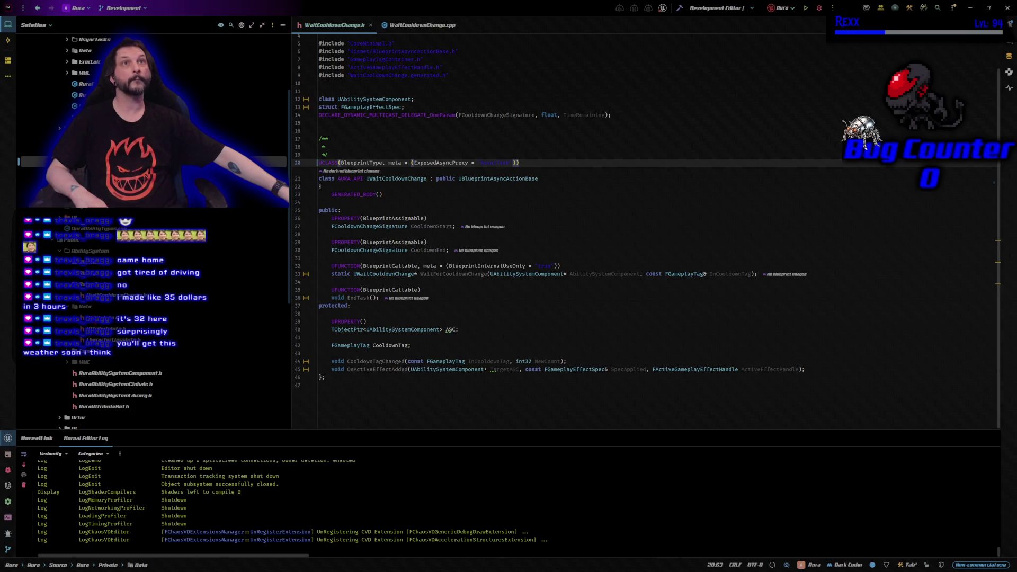
double_click(95, 318)
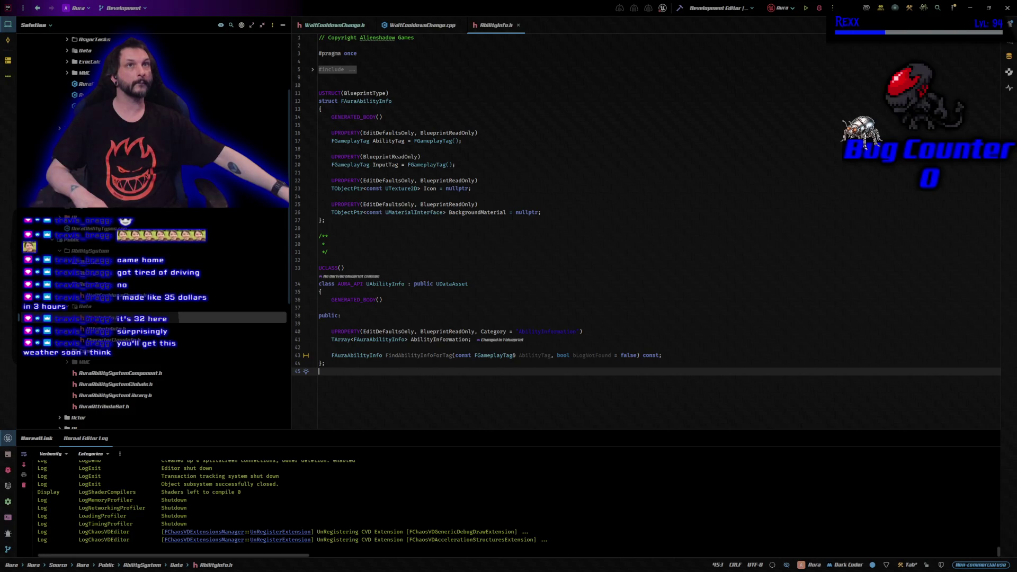
- Insert a blank line below the InputTag property in FAuraAbilityInfo
click(439, 394)
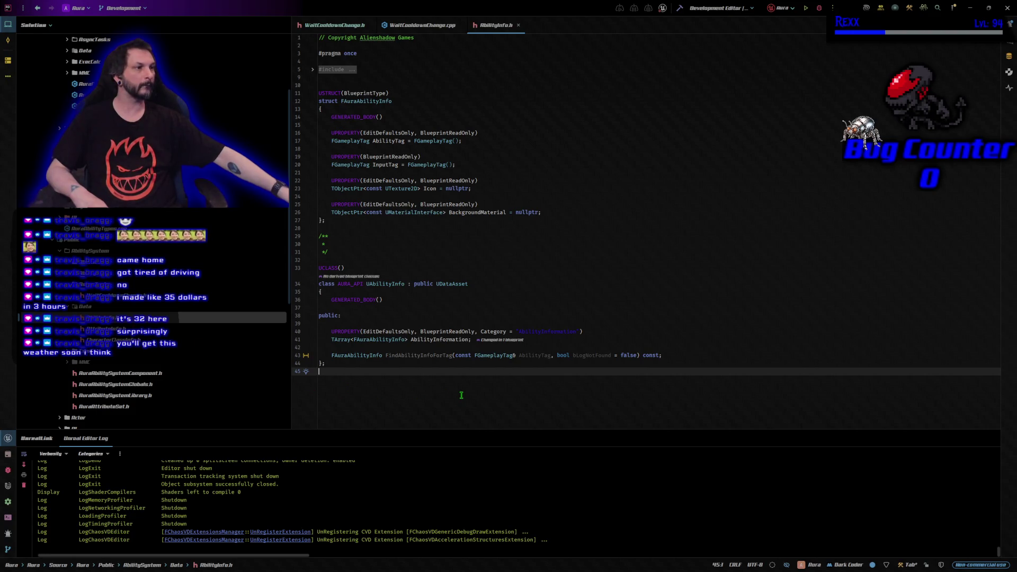
click(479, 164)
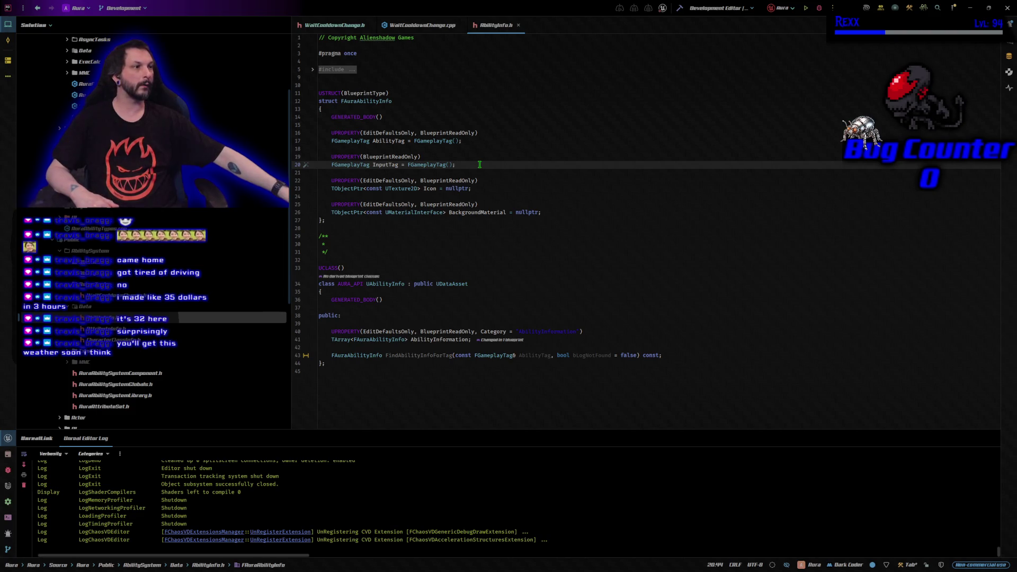
key(Return)
key(Return)
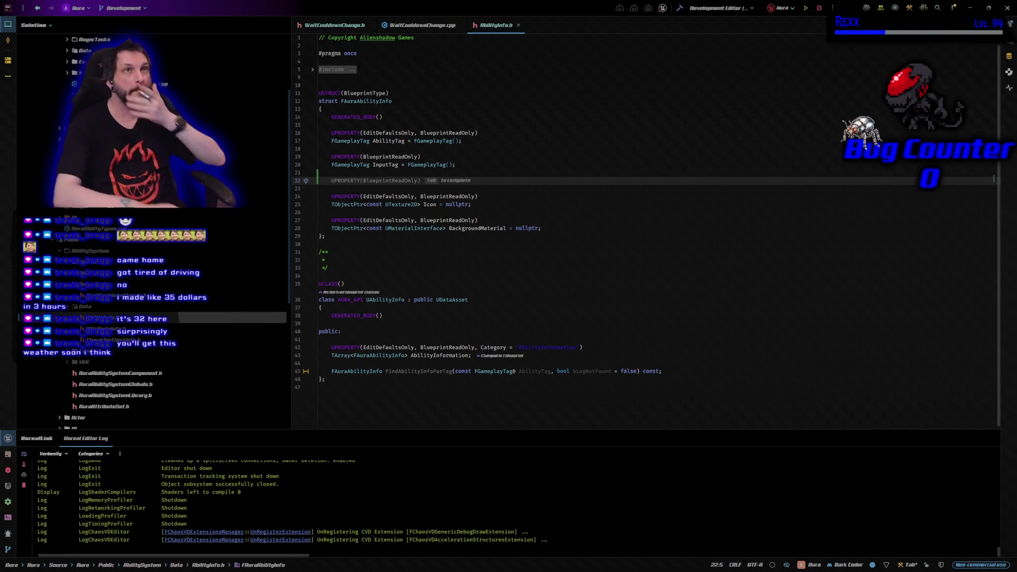
- Write a UPROPERTY(EditDefaultsOnly, BlueprintReadOnly) macro below InputTag
text(UPRO)
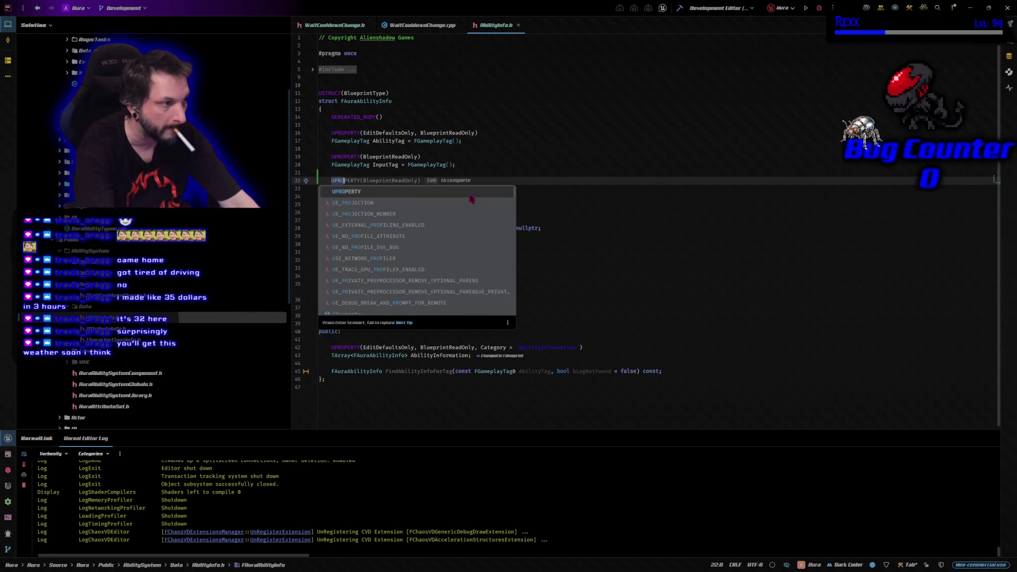
key(Escape)
key(Tab)
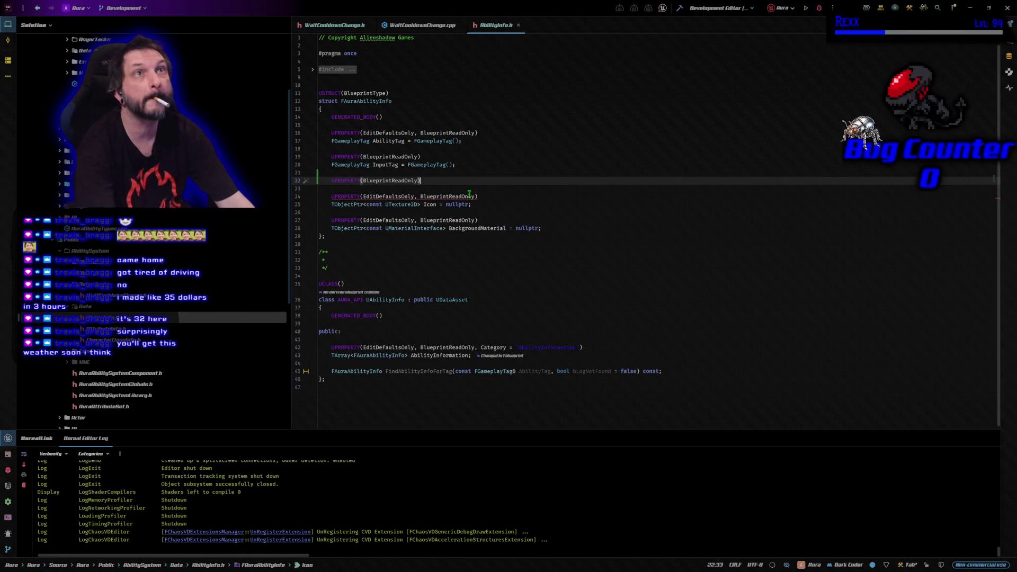
key(Left)
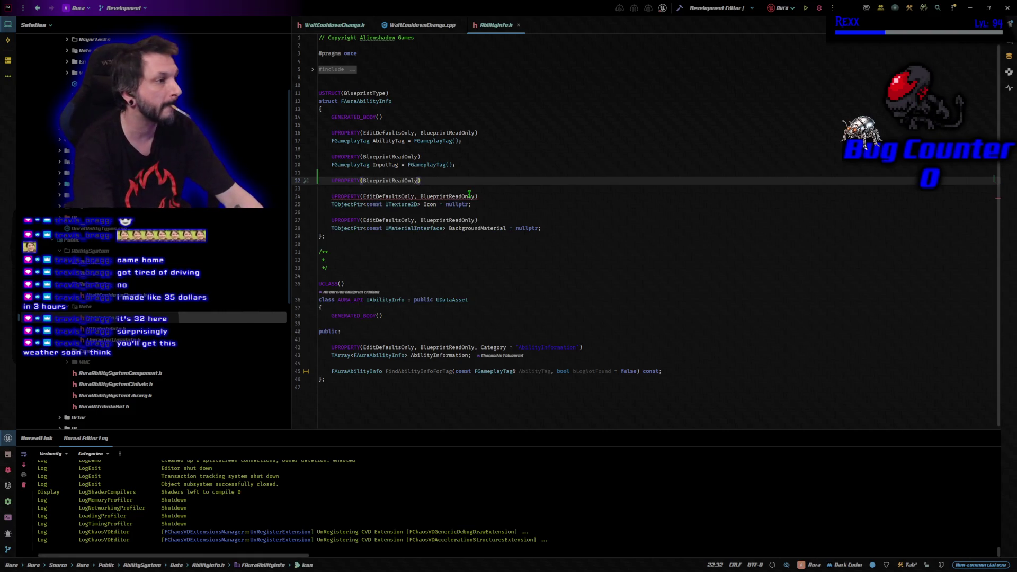
text(Edit)
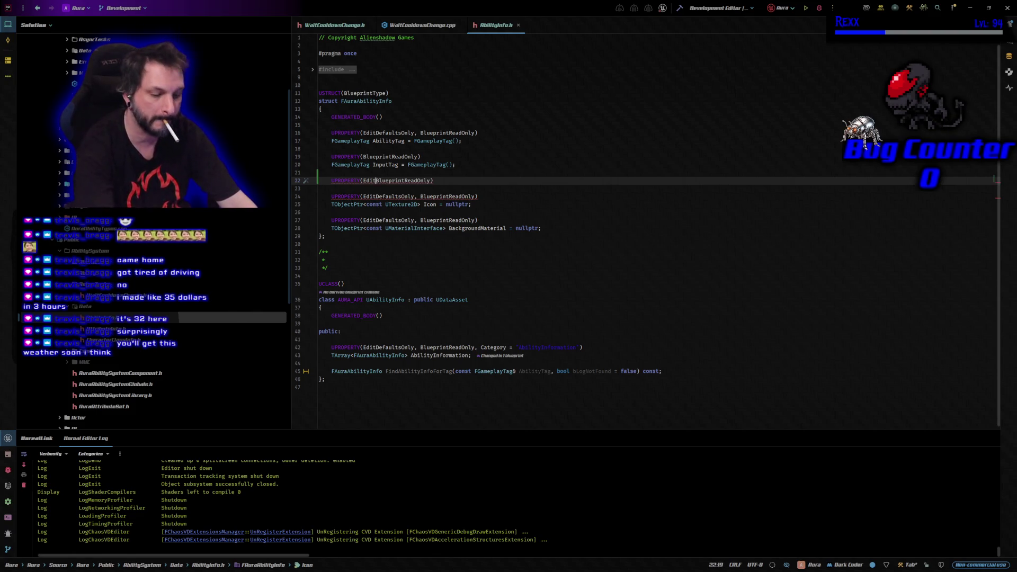
text(DefaultsOnly,)
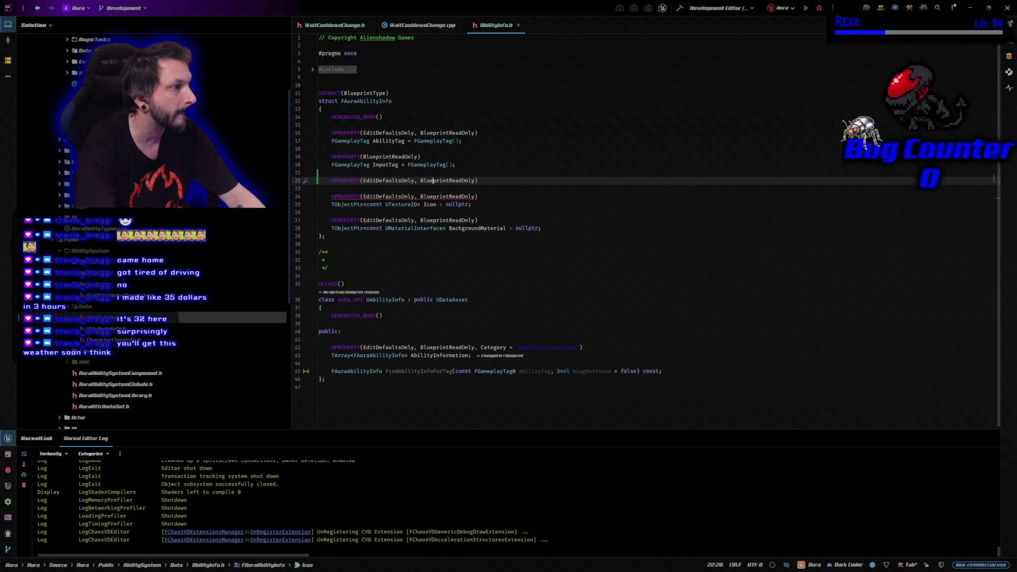
key(End)
key(Return)
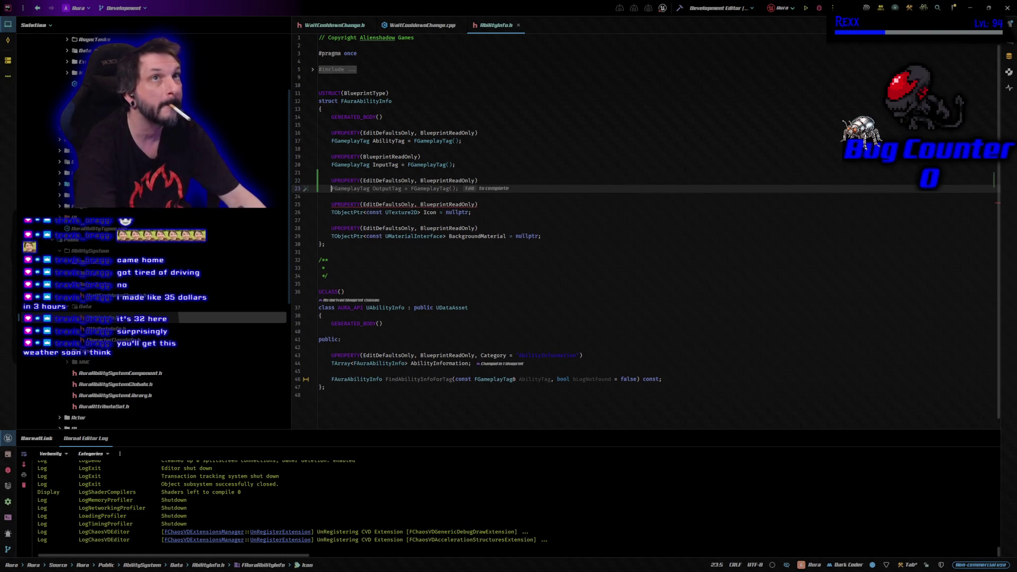
- Declare FGameplayTag CooldownTag = FGameplayTag() and start an AuraEditor build
text(FGamepl)
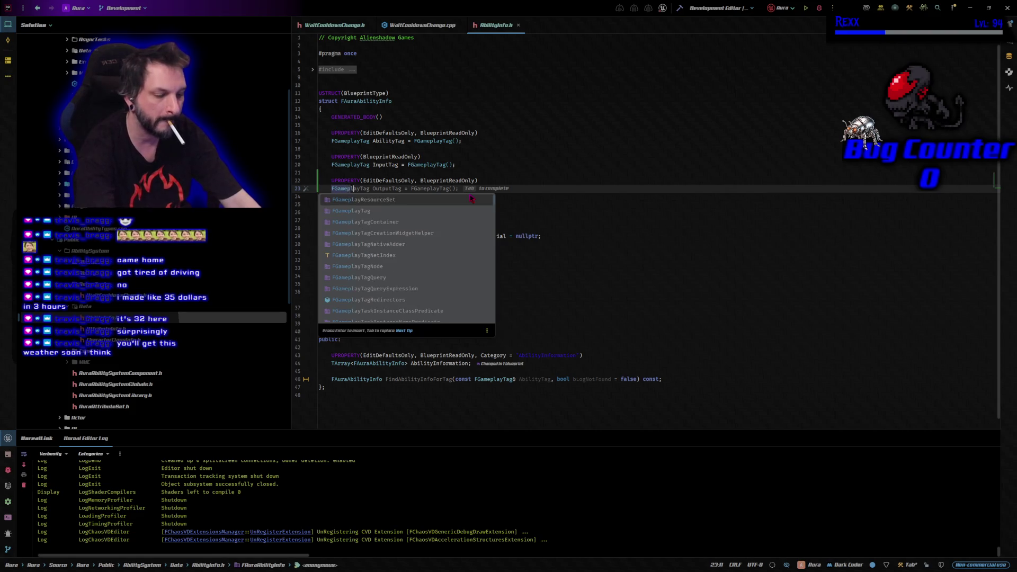
text(ayTag )
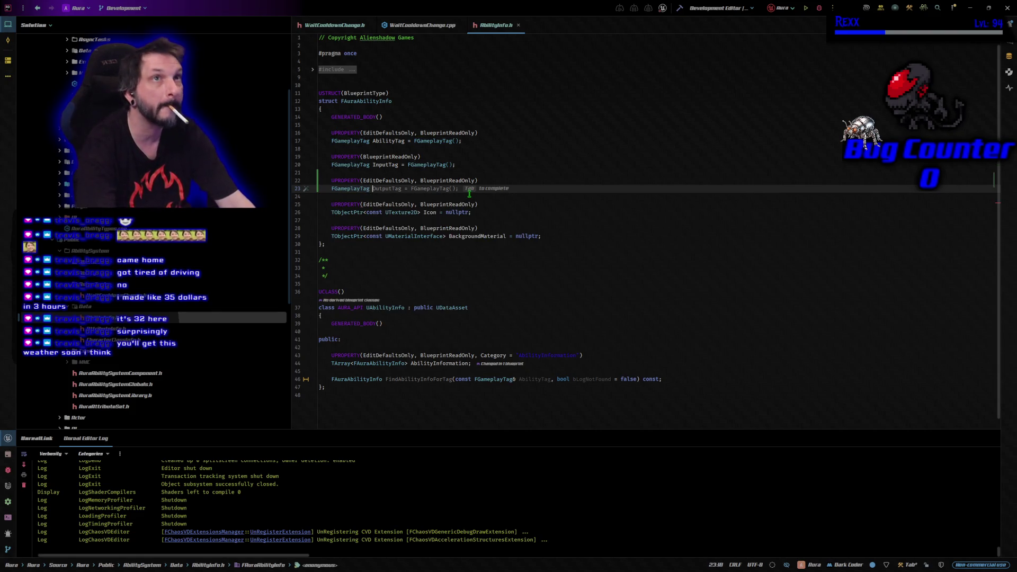
text(CooldownTag)
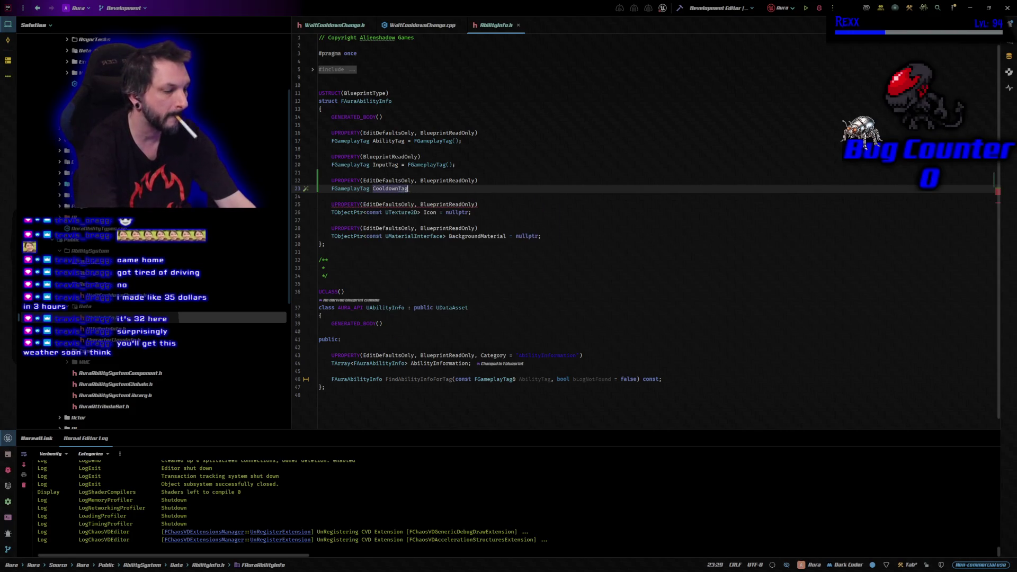
text( = )
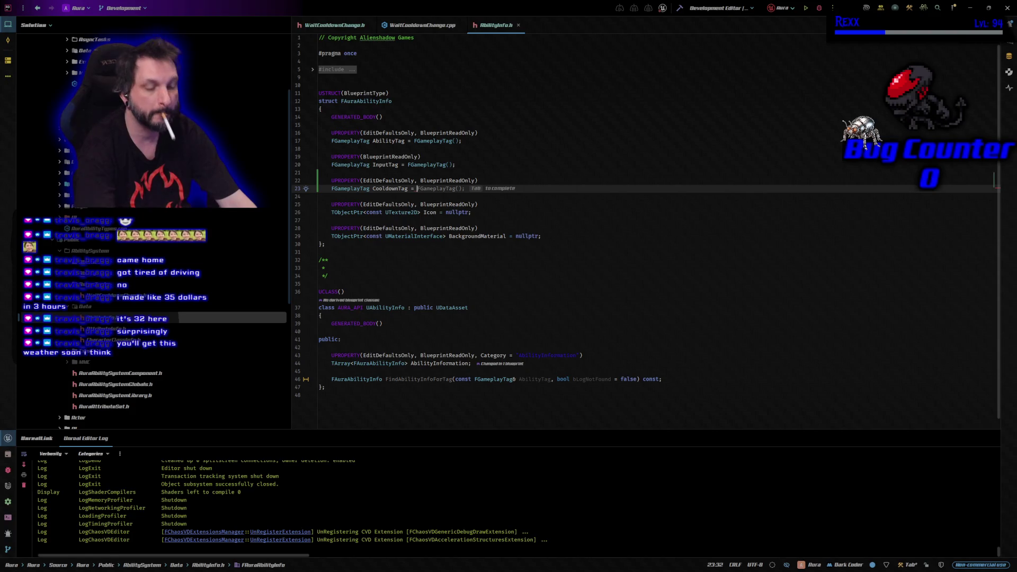
text(FGamplayTag();)
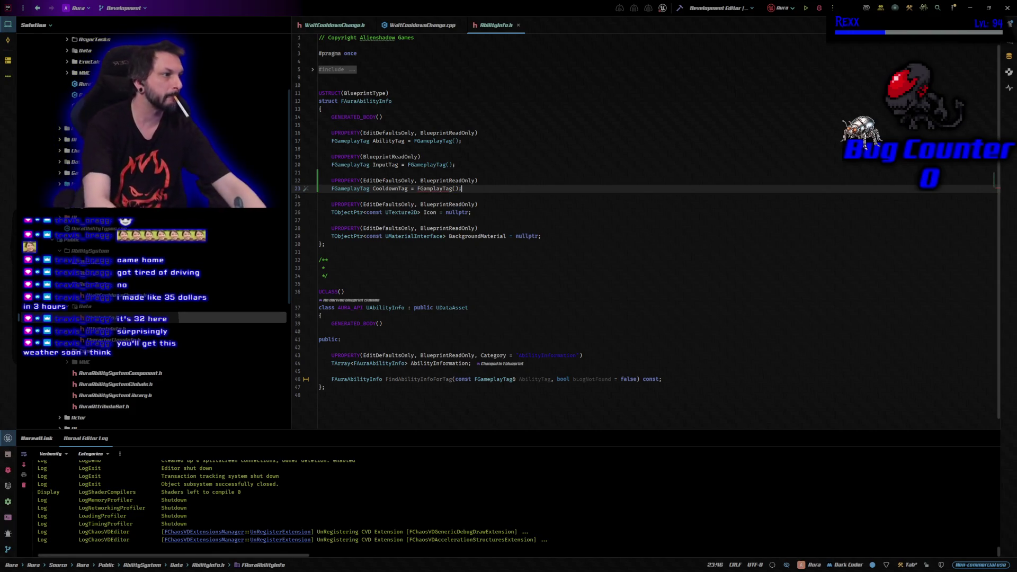
click(452, 188)
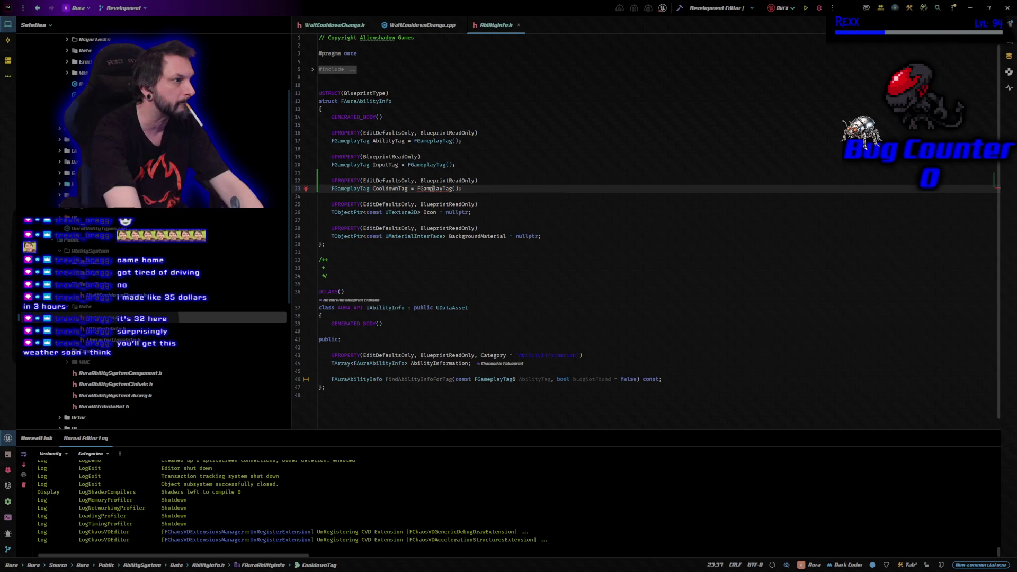
text(e)
key(Return)
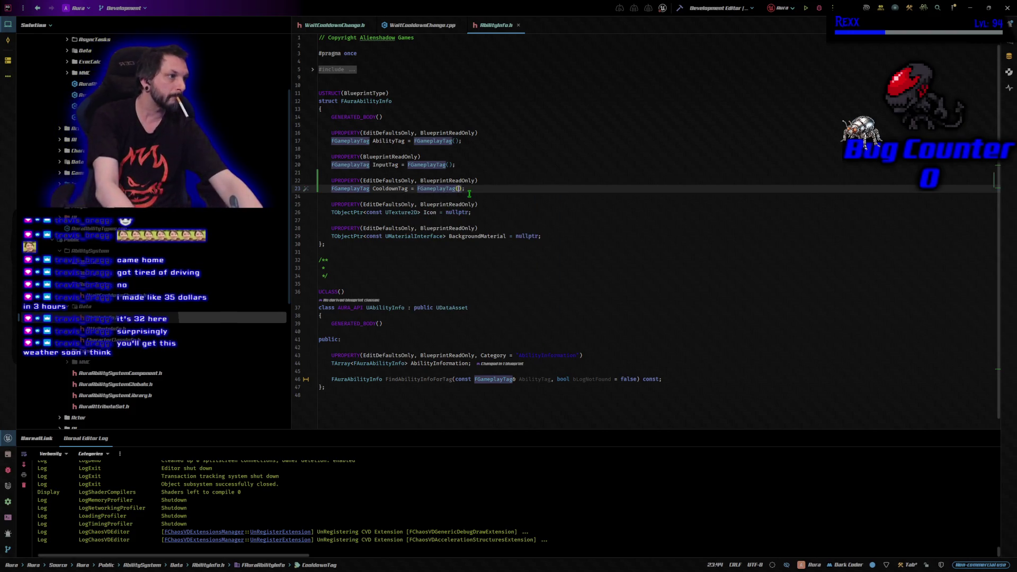
key(End)
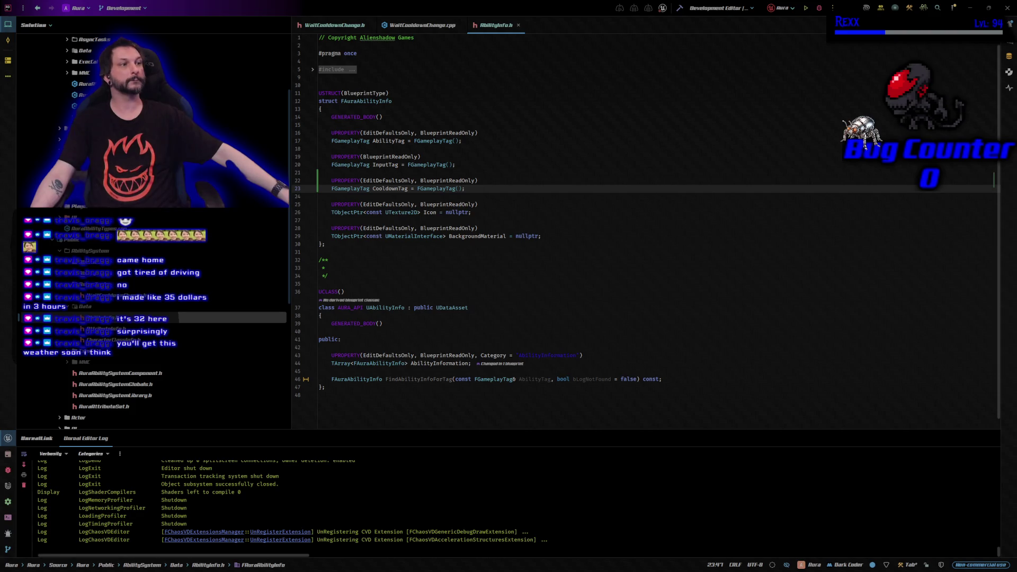
click(680, 8)
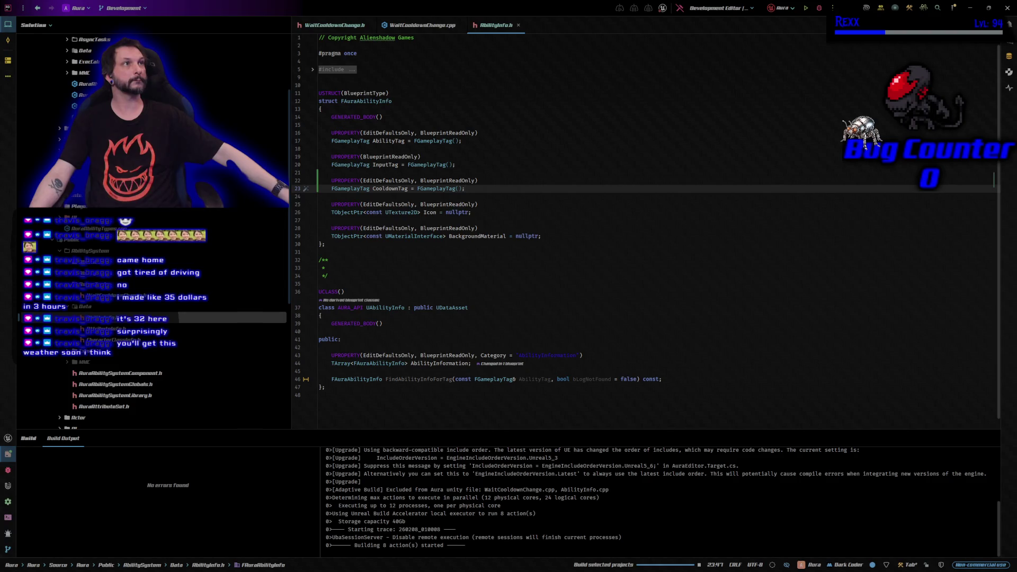
- Browse to the Public source folder in the solution tree and launch Unreal Editor under the debugger
click(242, 25)
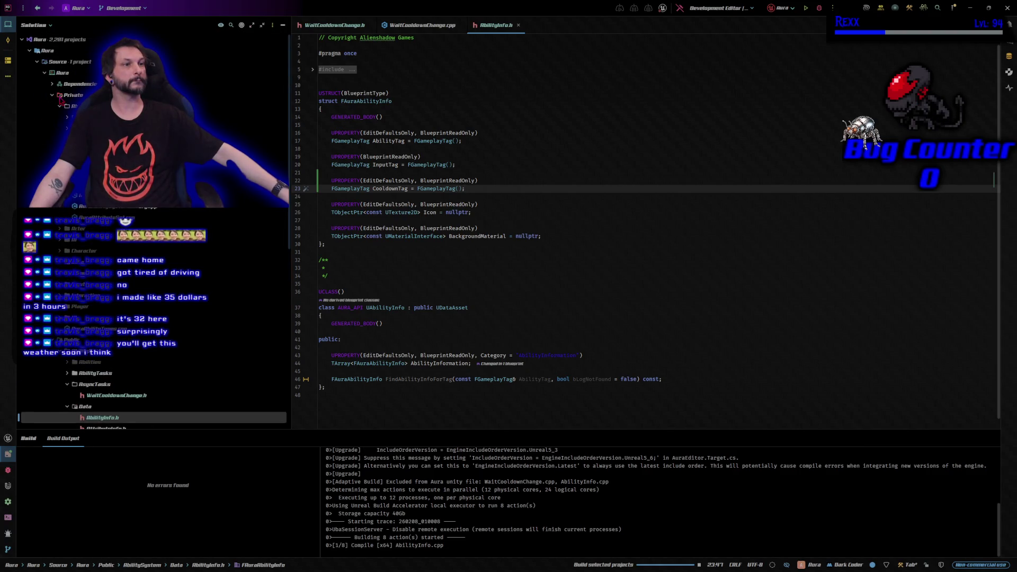
click(38, 64)
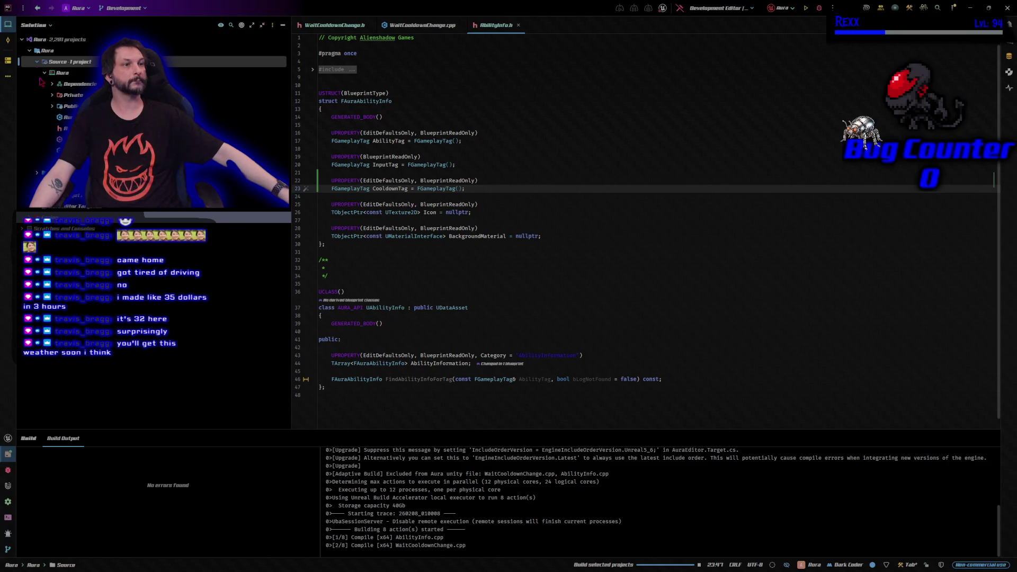
click(53, 107)
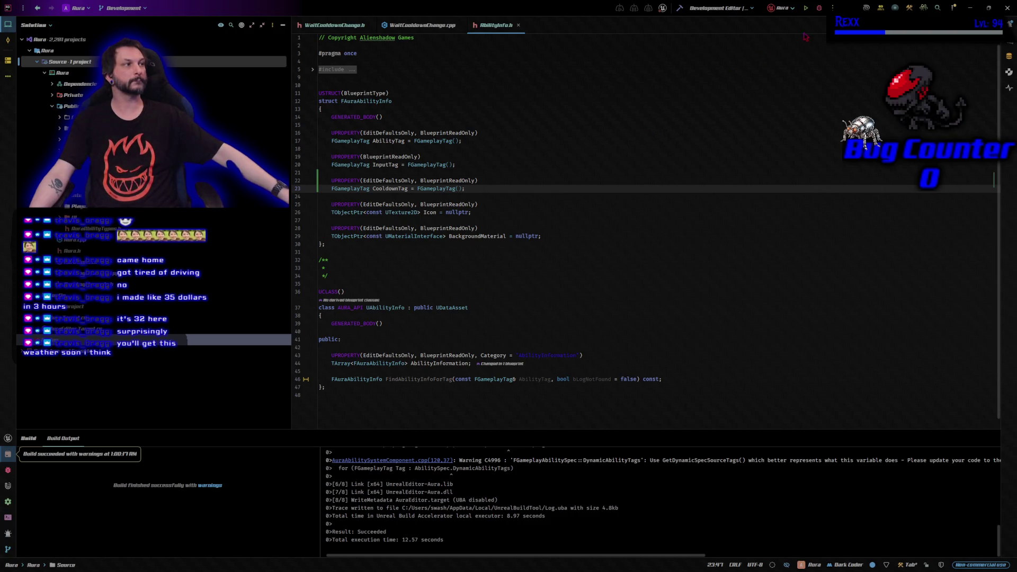
click(819, 9)
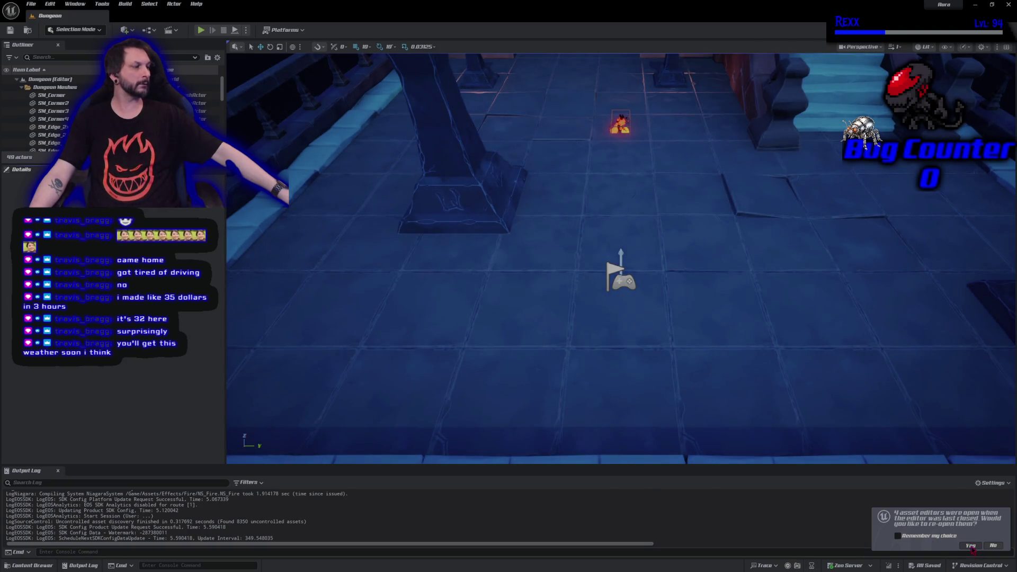
- Reopen last session's asset editors and view the GE_Cooldown_FireBolt and GE_Cost_FireBolt defaults
click(971, 546)
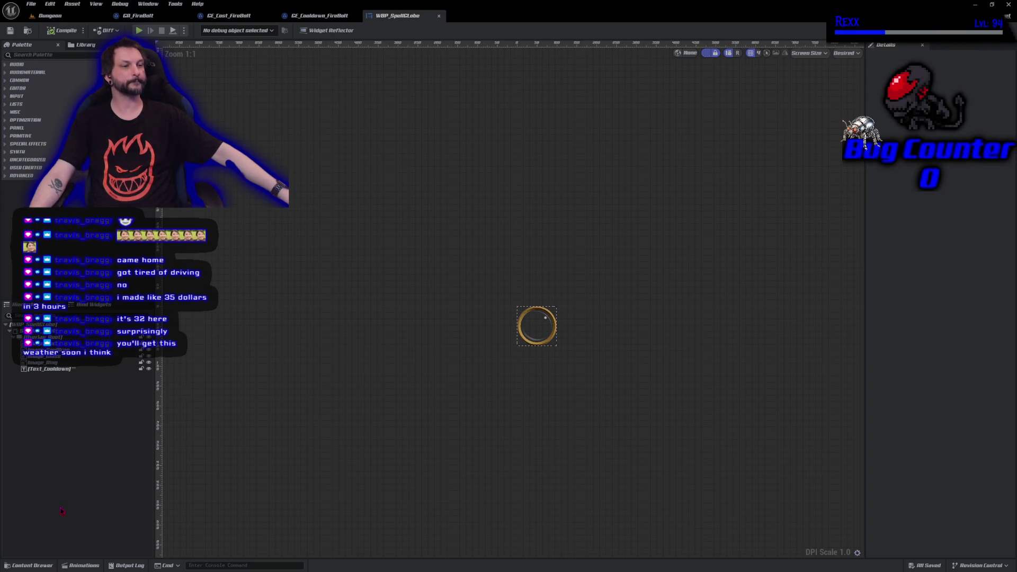
click(324, 16)
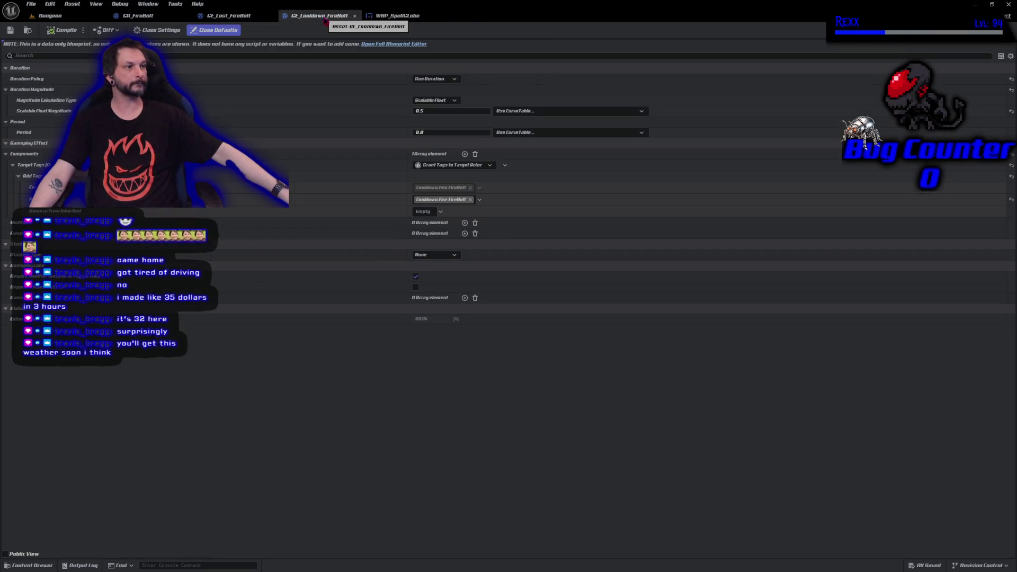
click(227, 17)
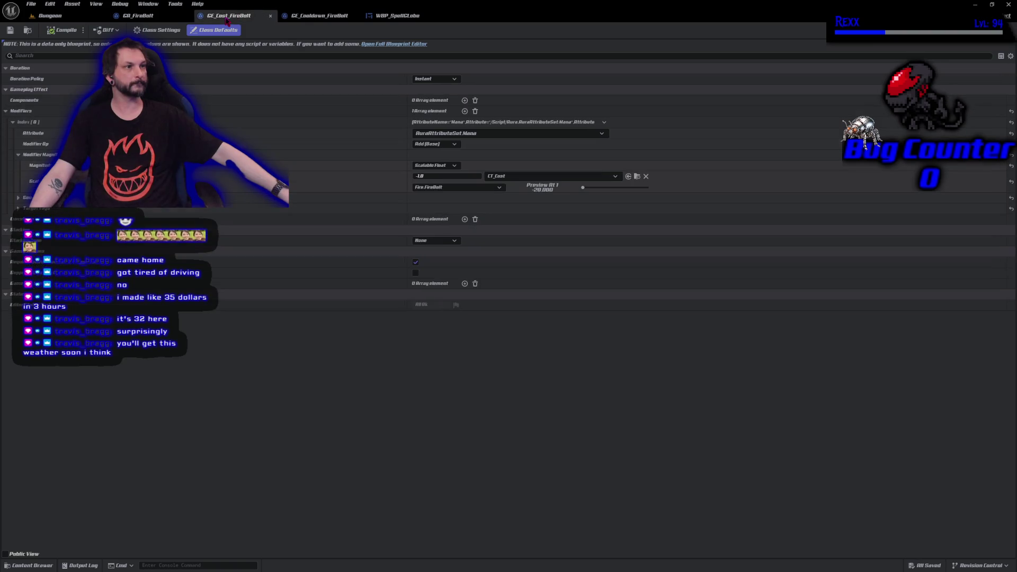
- Nudge the reroute knot beside End Ability in GA_FireBolt, save it, and switch to WBP_SpellGlobe
click(138, 16)
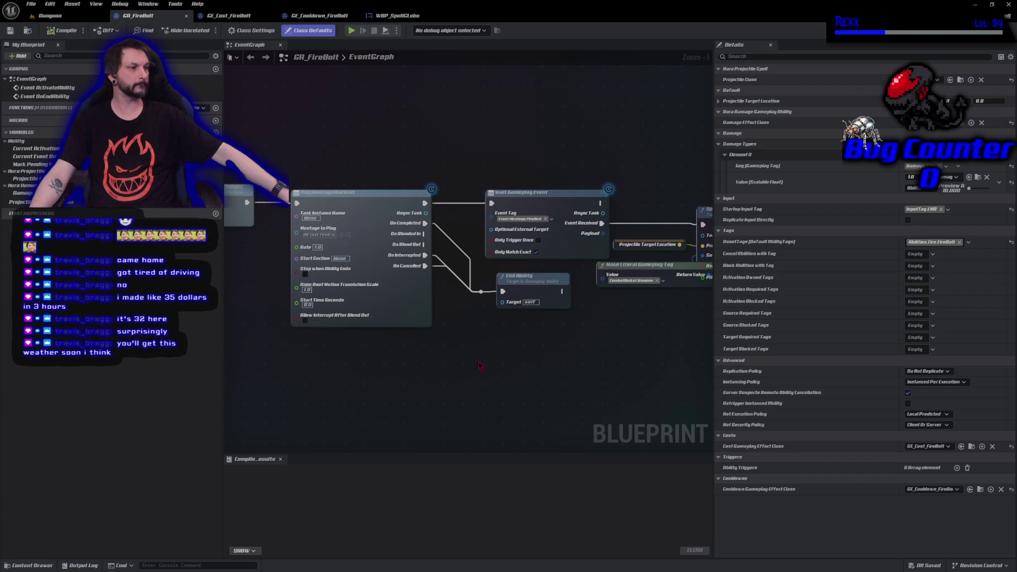
click(482, 291)
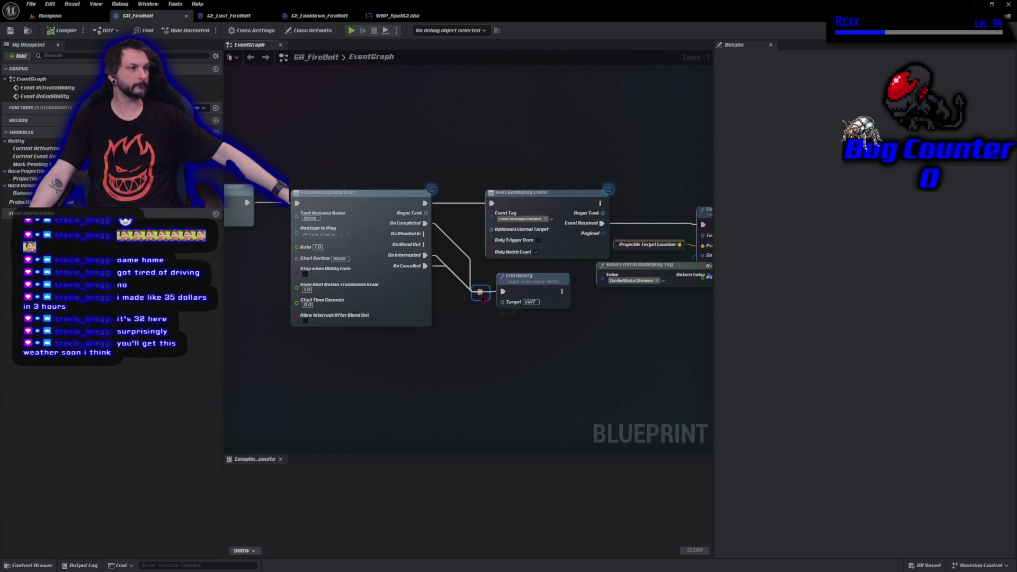
mouse_move(482, 298)
mouse_down()
mouse_move(495, 292)
mouse_move(481, 297)
mouse_up()
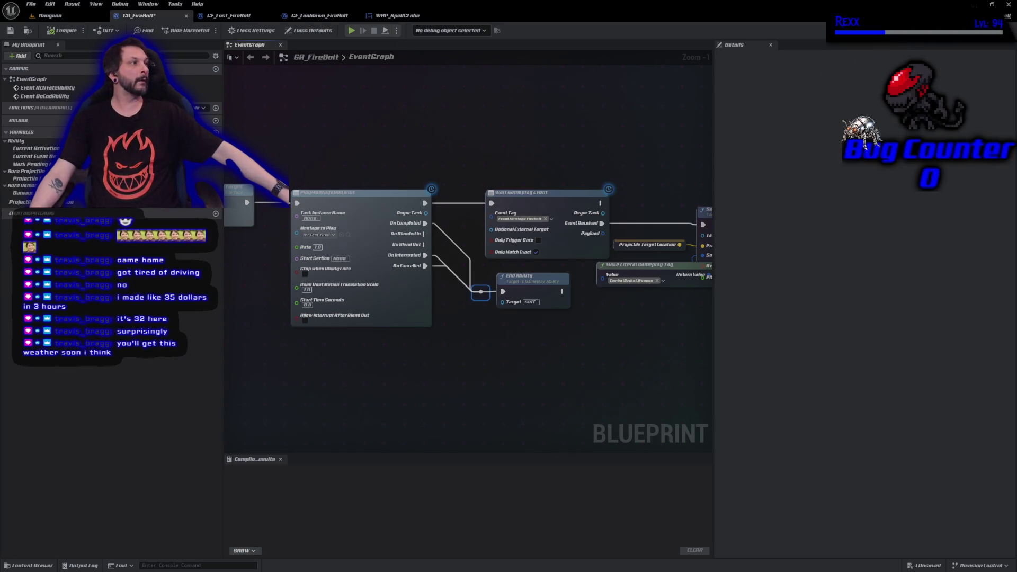
click(974, 4)
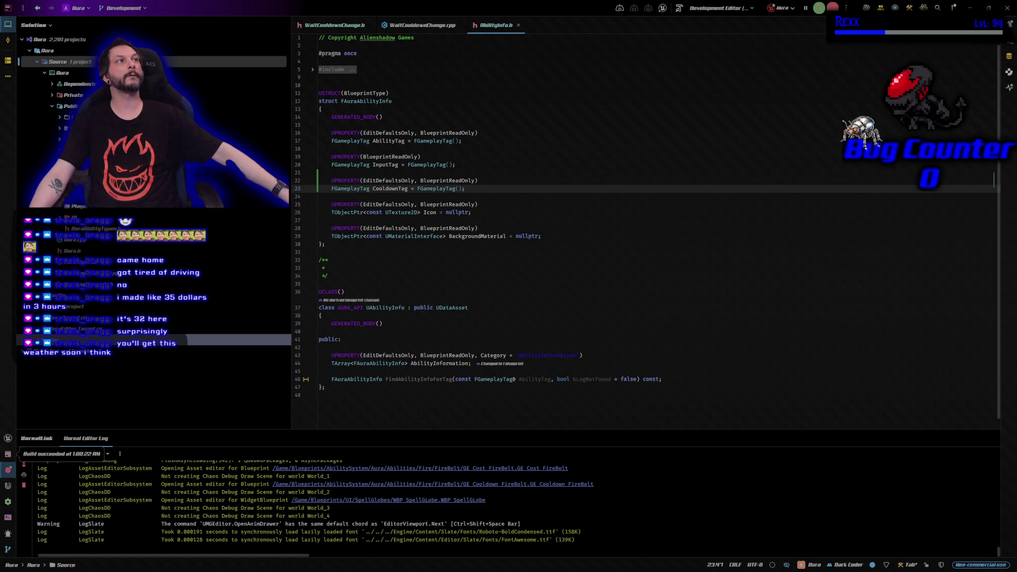
key(alt+Tab)
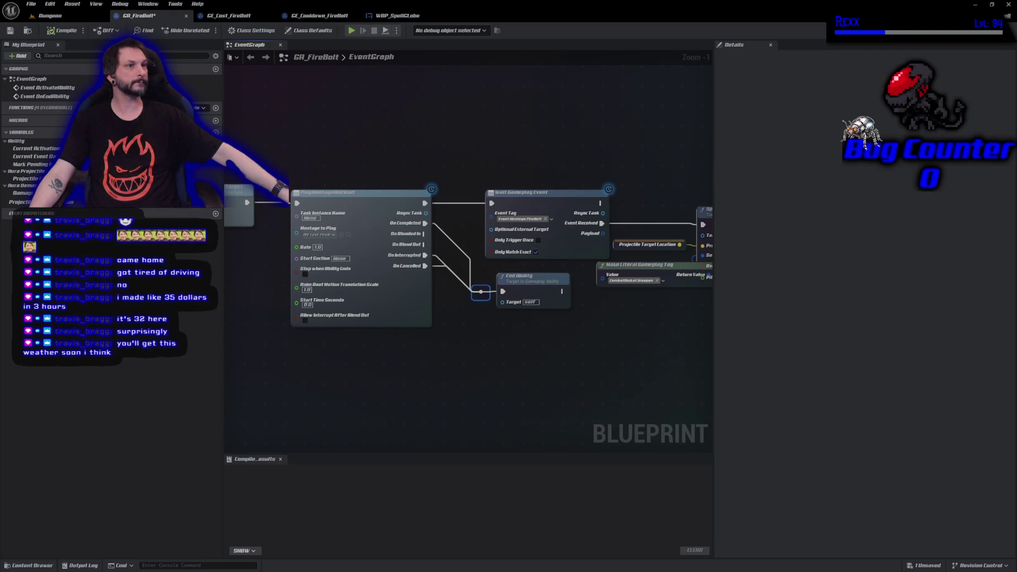
click(10, 30)
click(398, 16)
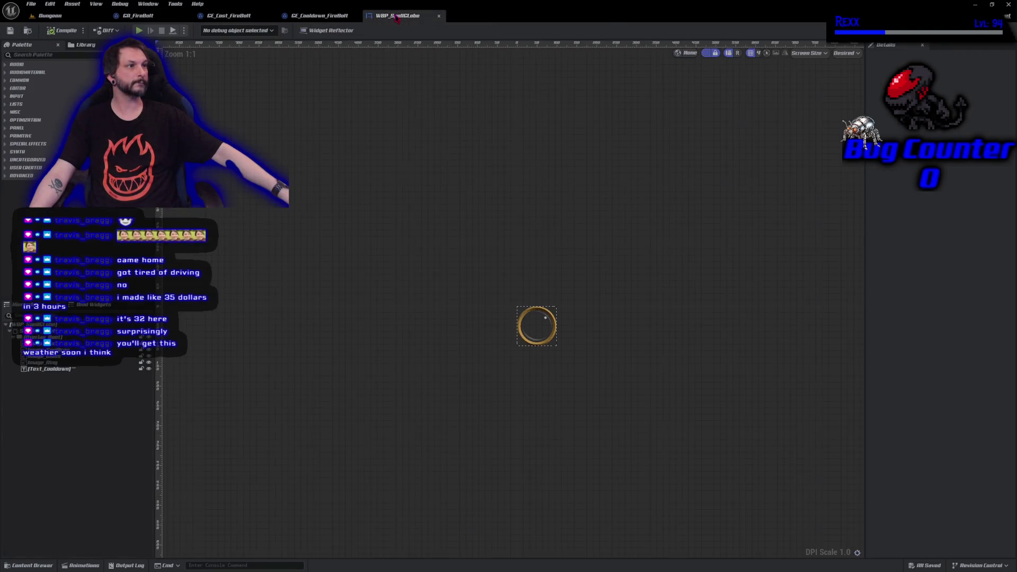
- Promote WaitForCooldownChange's Async Task output to a variable and place its SET node
click(998, 30)
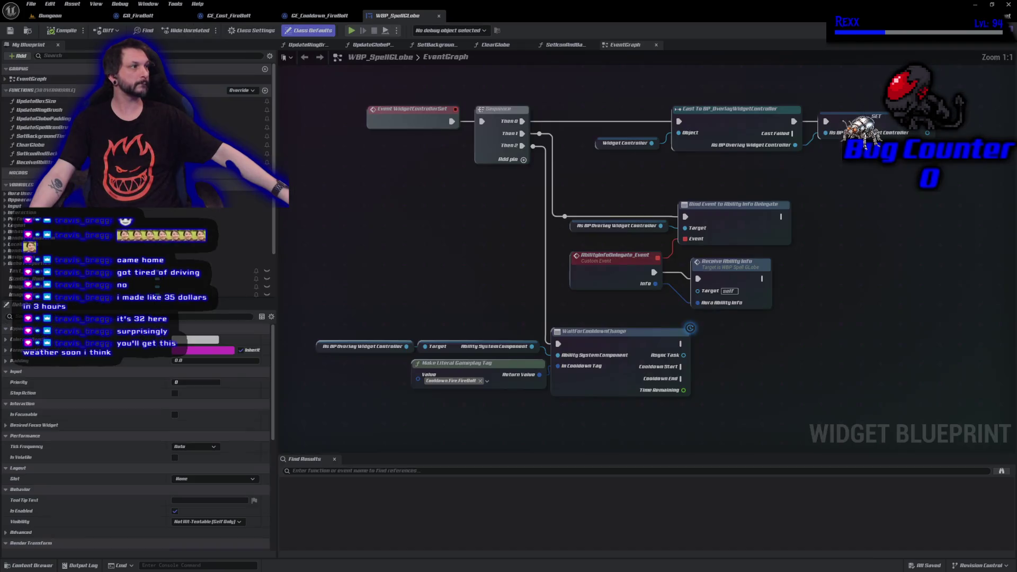
drag(751, 390, 735, 315)
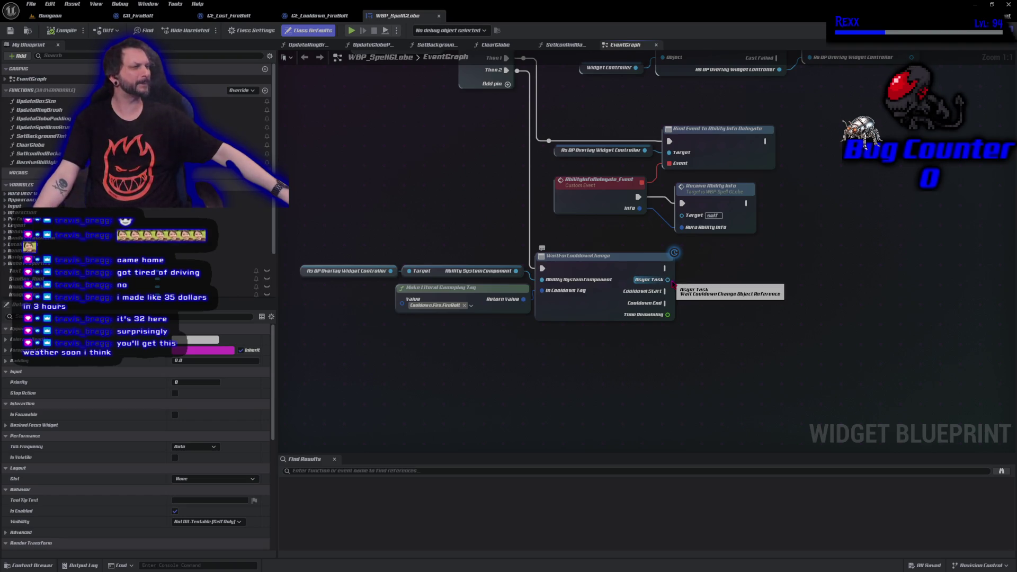
drag(673, 284, 692, 284)
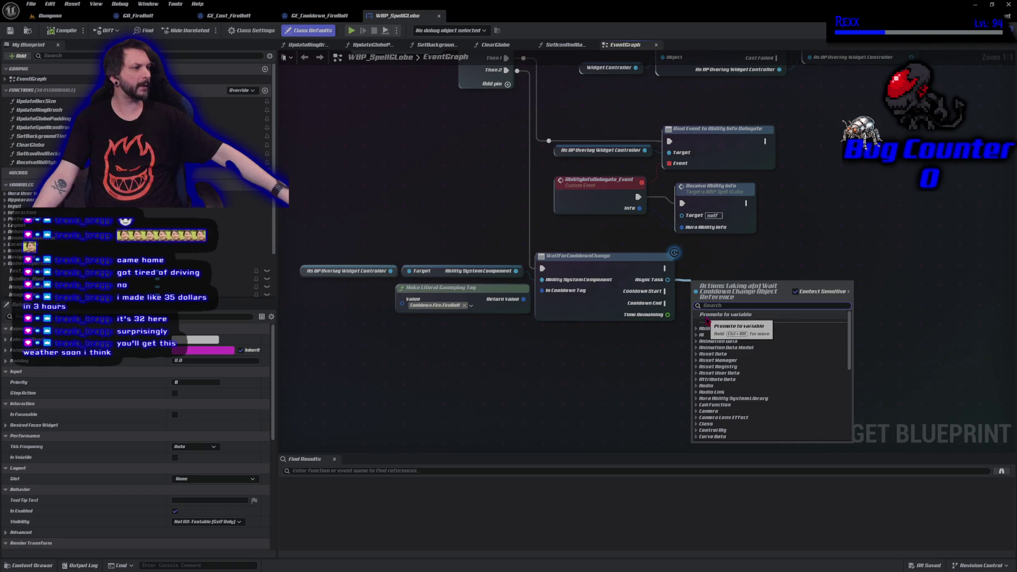
click(707, 320)
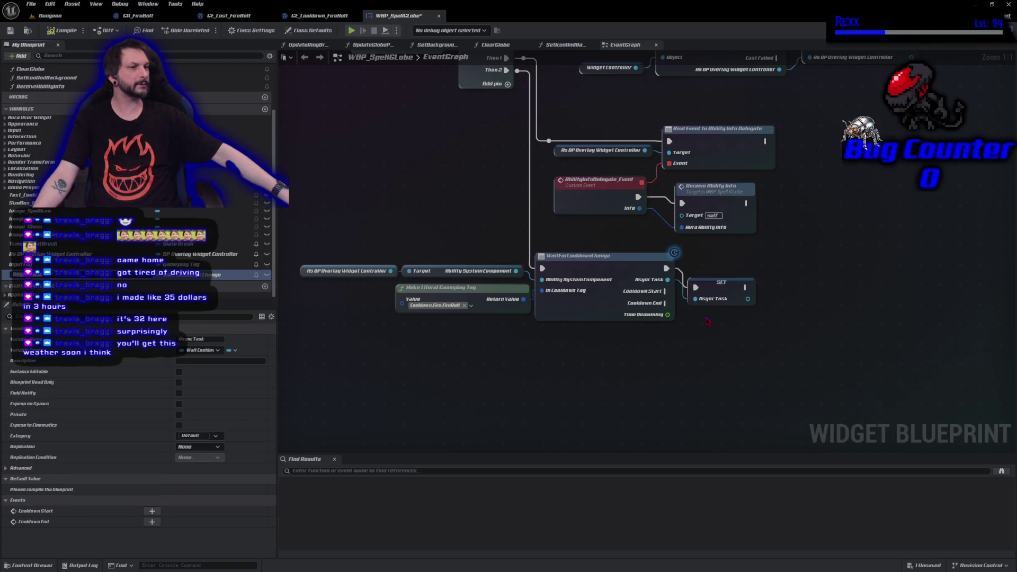
drag(723, 292, 715, 273)
- Compile the WBP_SpellGlobe widget blueprint and save all assets
click(72, 34)
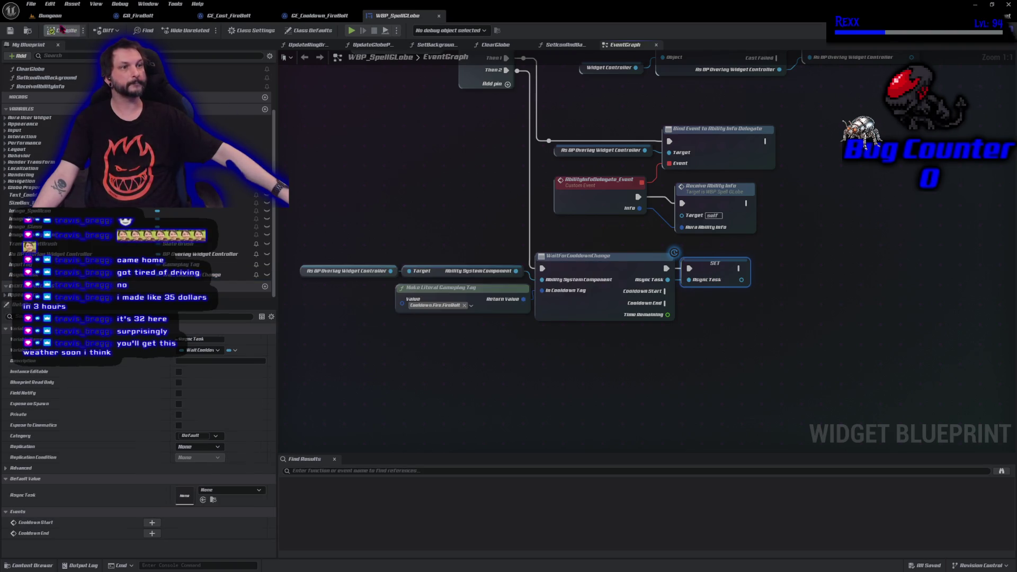
click(31, 4)
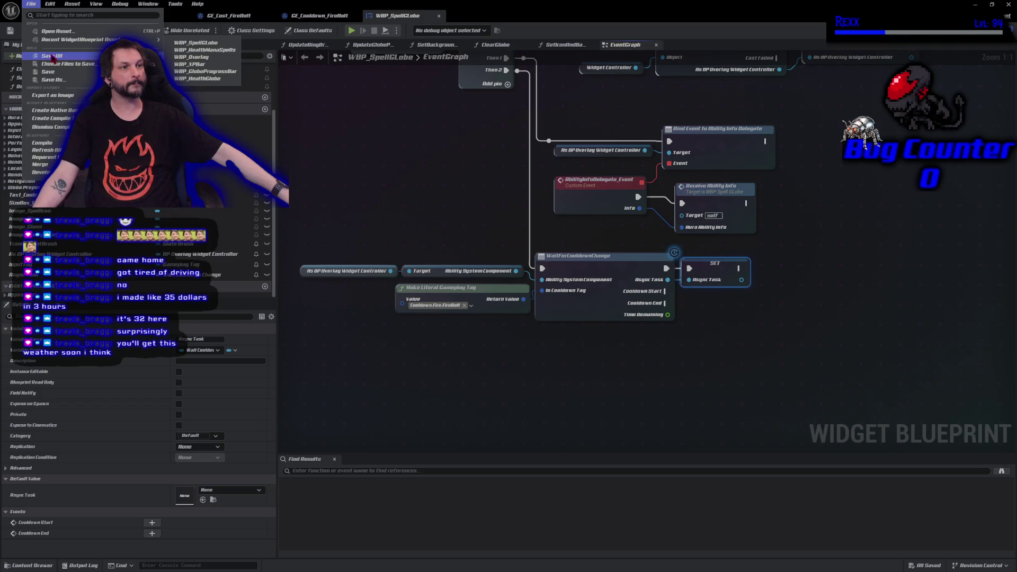
click(52, 55)
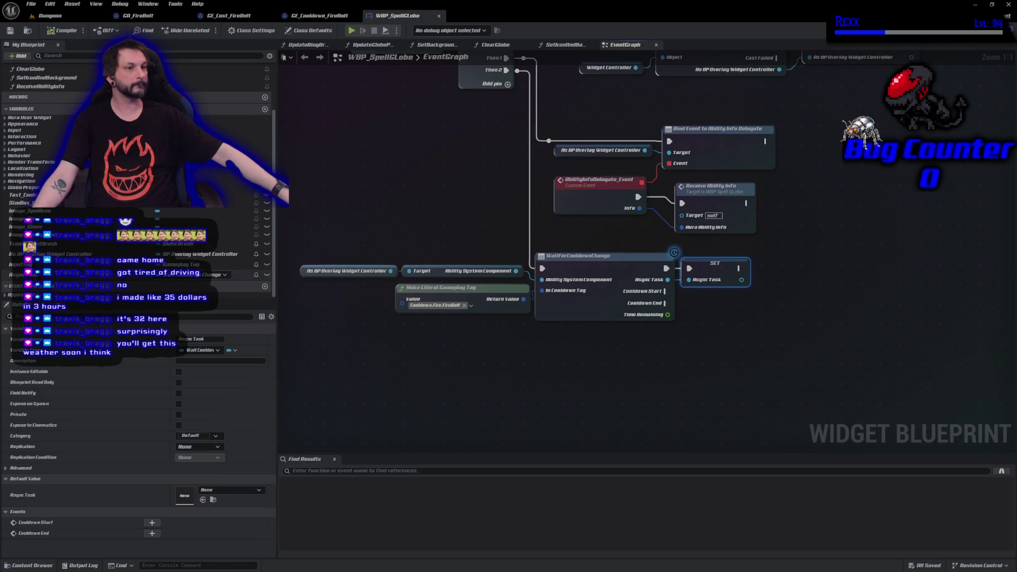
- Rename the async task variable to WaitCooldownChangeWaitTask, save, and add a Then 3 output to Sequence
click(233, 274)
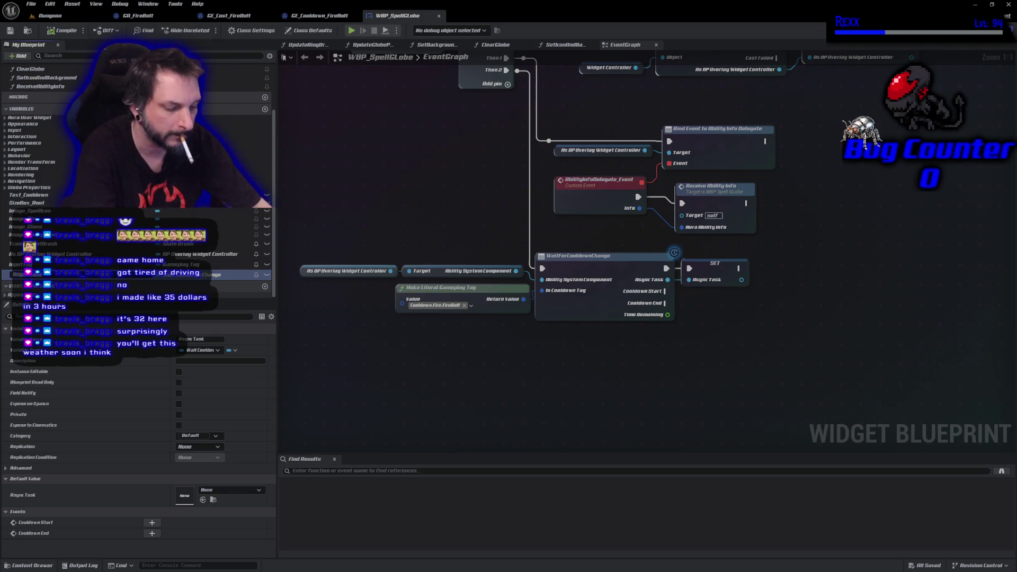
text(Wa)
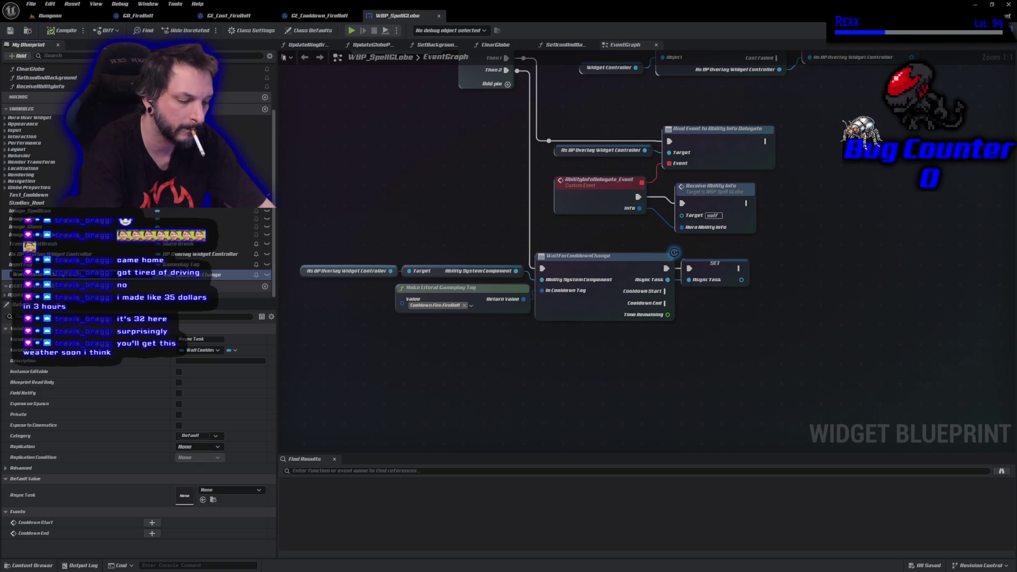
key(Return)
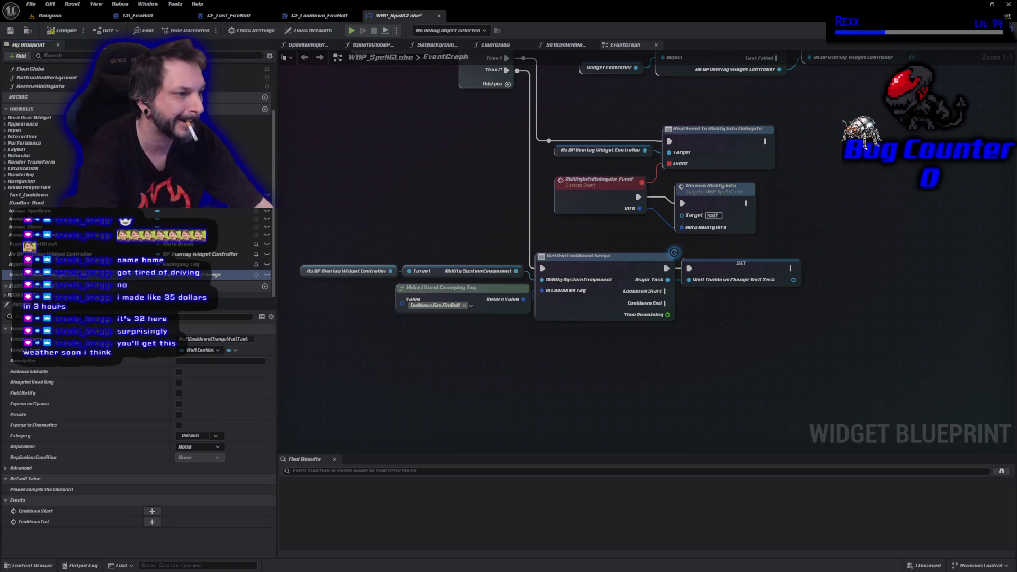
key(ctrl+s)
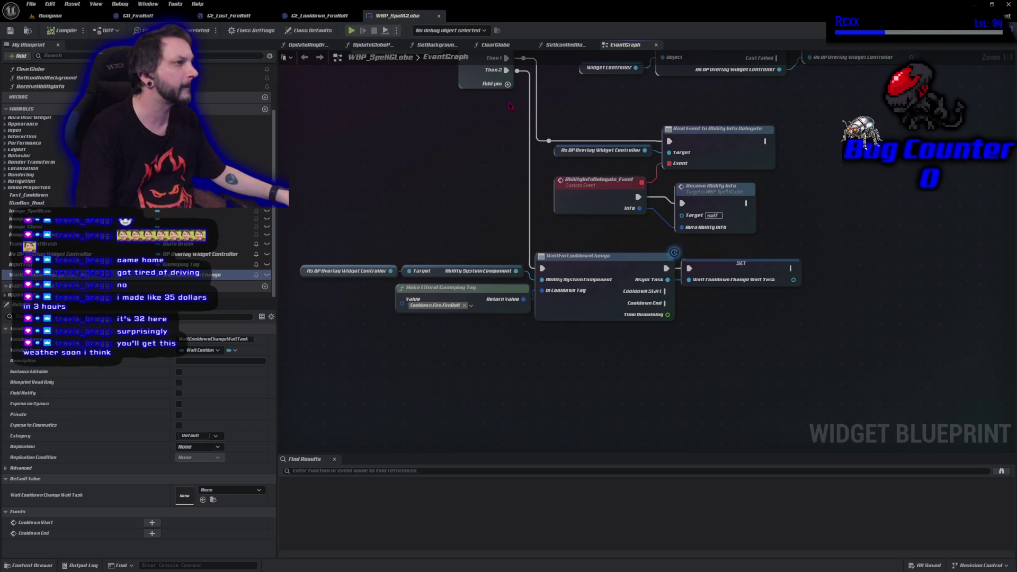
click(507, 84)
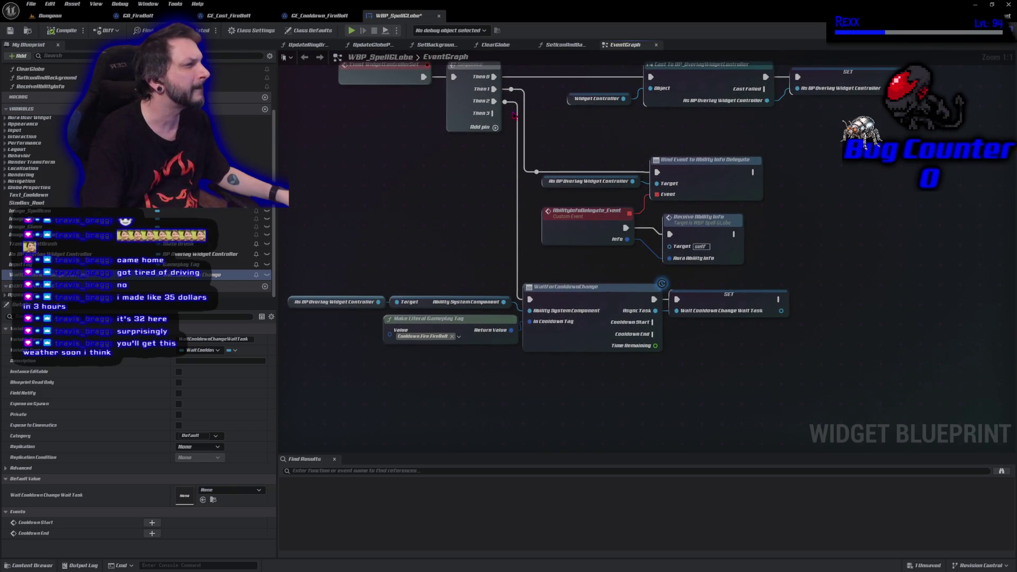
- Move the Bind Event node group up and add a reroute knot on the Then 1 wire
drag(499, 106, 515, 123)
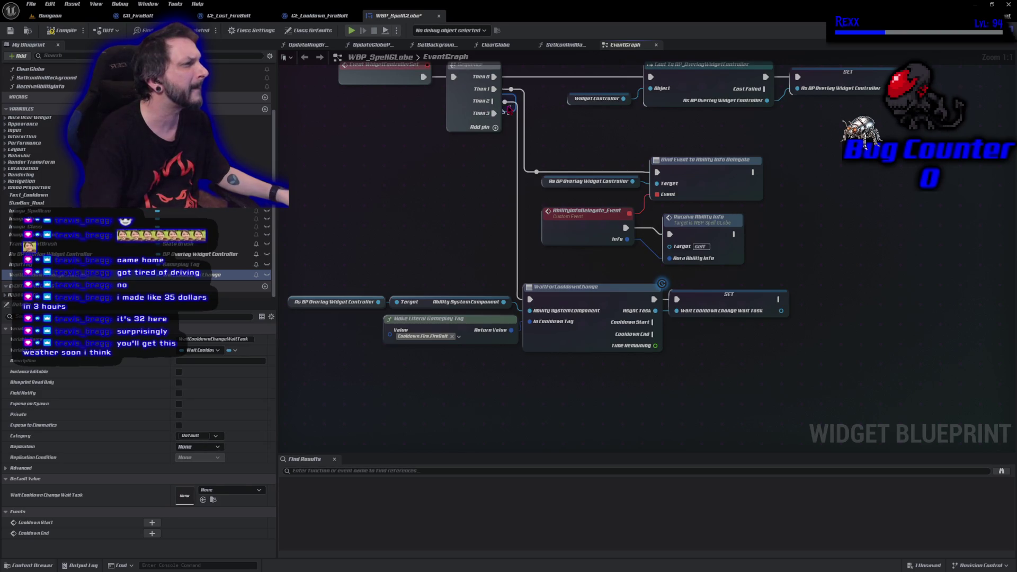
click(506, 151)
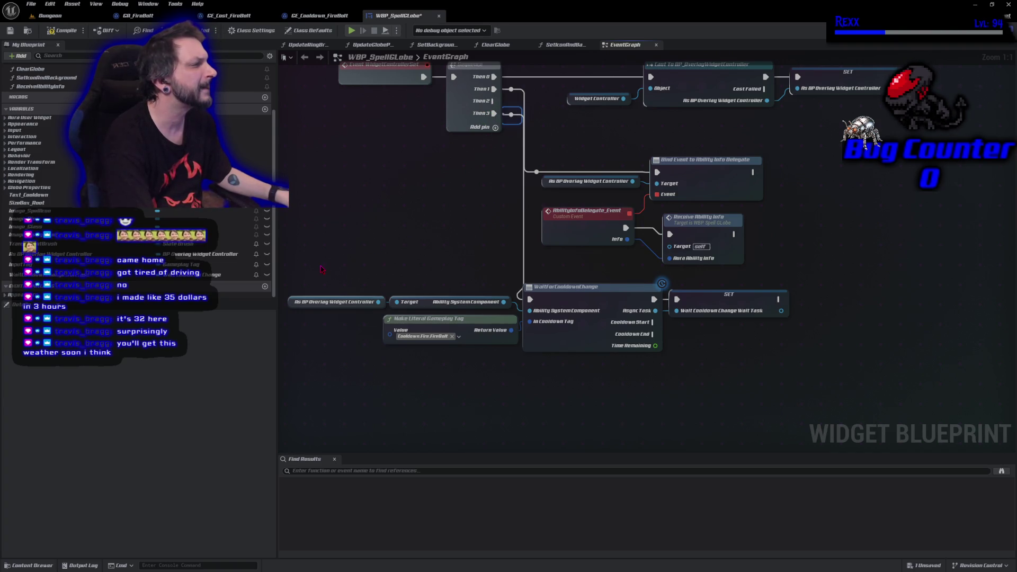
mouse_move(536, 134)
mouse_down()
mouse_move(586, 192)
mouse_move(688, 265)
mouse_move(718, 226)
mouse_up()
drag(681, 257, 678, 255)
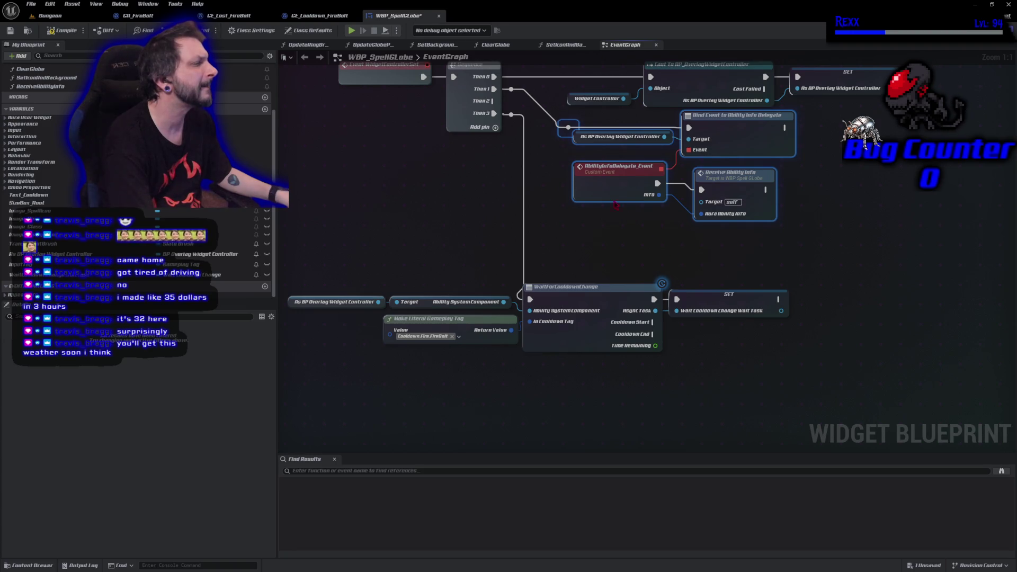
double_click(513, 96)
drag(510, 98, 543, 89)
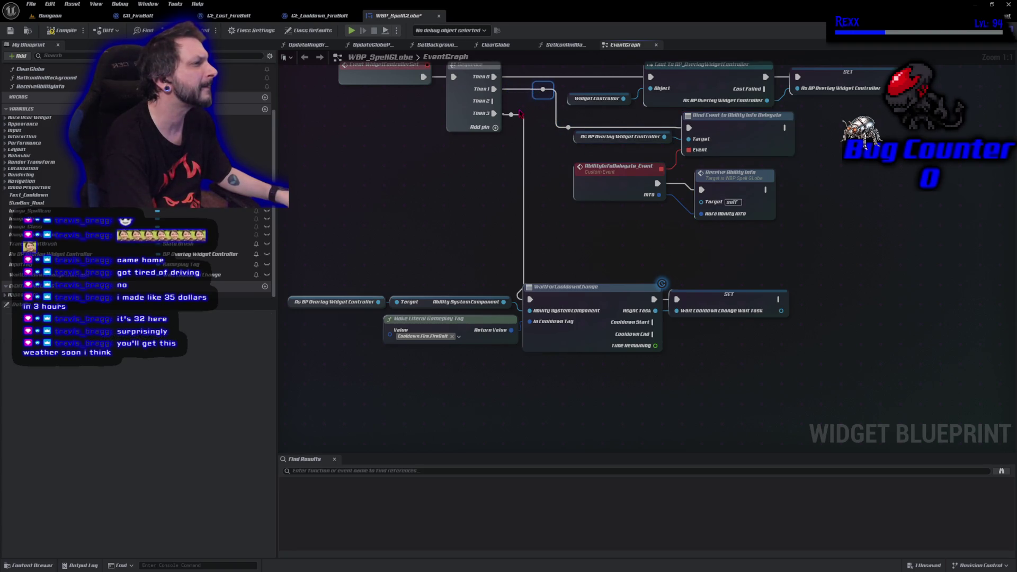
click(516, 137)
- Shift the cooldown node group right and add a reroute knot on the Then 2 wire
mouse_move(367, 233)
mouse_down()
mouse_move(696, 352)
mouse_move(703, 369)
mouse_up()
click(501, 228)
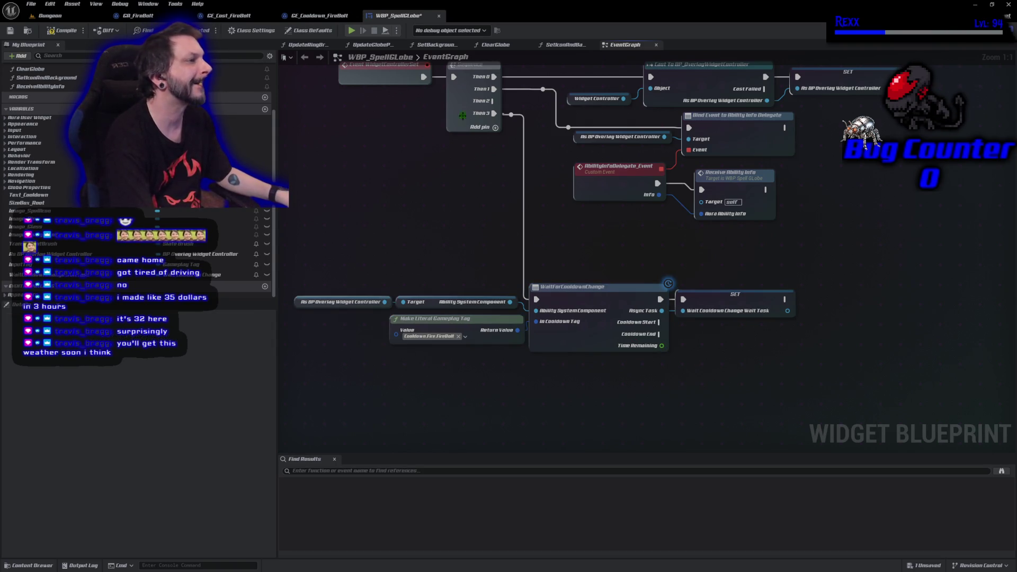
mouse_move(491, 102)
mouse_down()
mouse_move(588, 115)
mouse_move(534, 106)
mouse_up()
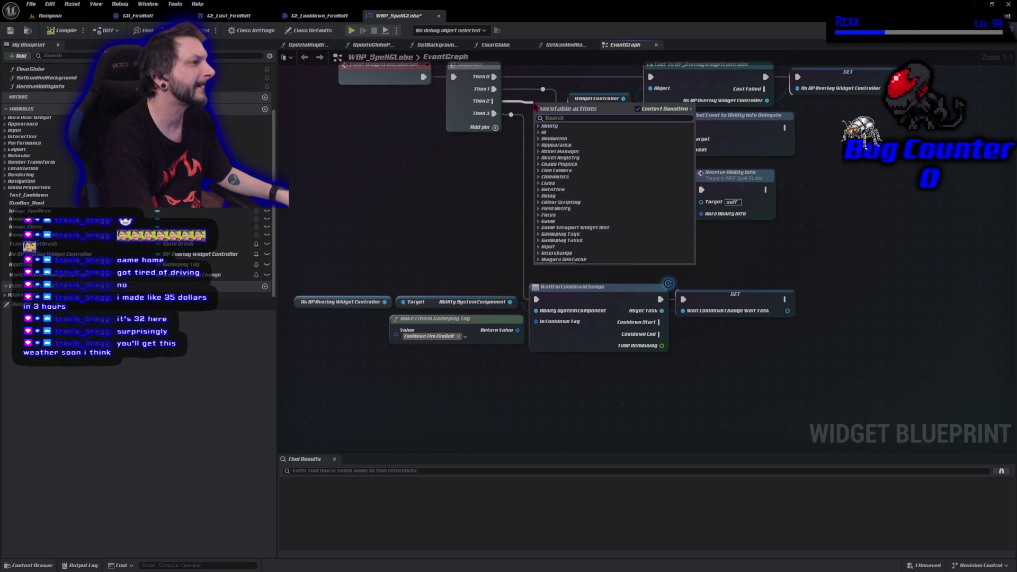
text(rer)
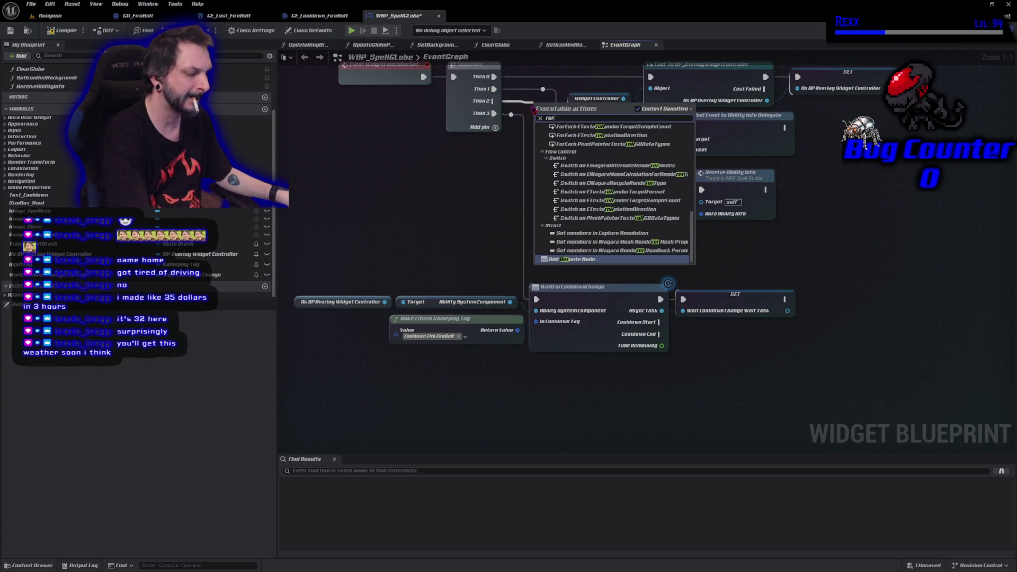
key(Return)
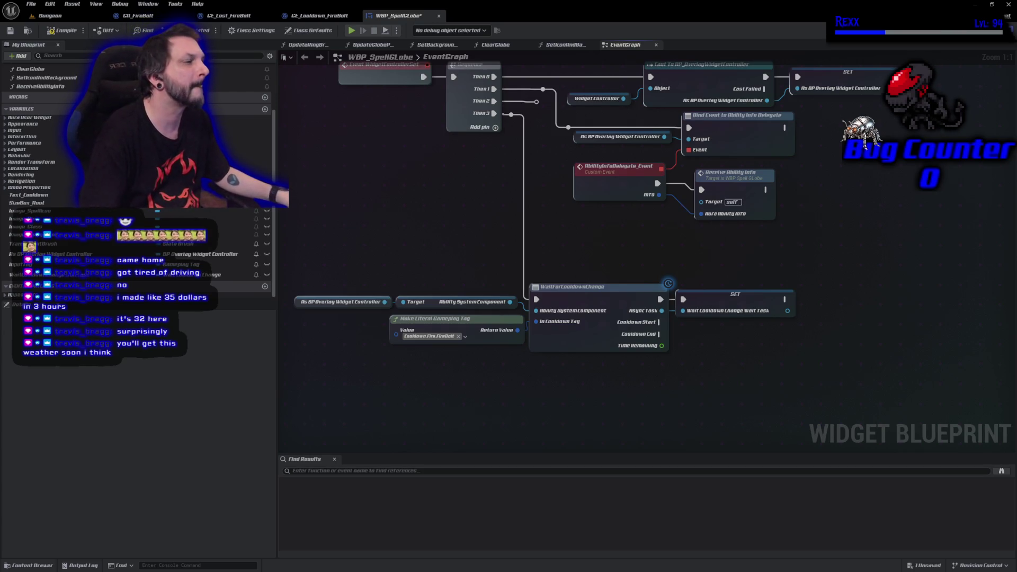
- Add a validated get of WaitCooldownChangeWaitTask and wire the Sequence's Then 2 into it
mouse_move(223, 274)
mouse_down()
mouse_move(180, 285)
mouse_move(482, 253)
mouse_move(538, 236)
mouse_up()
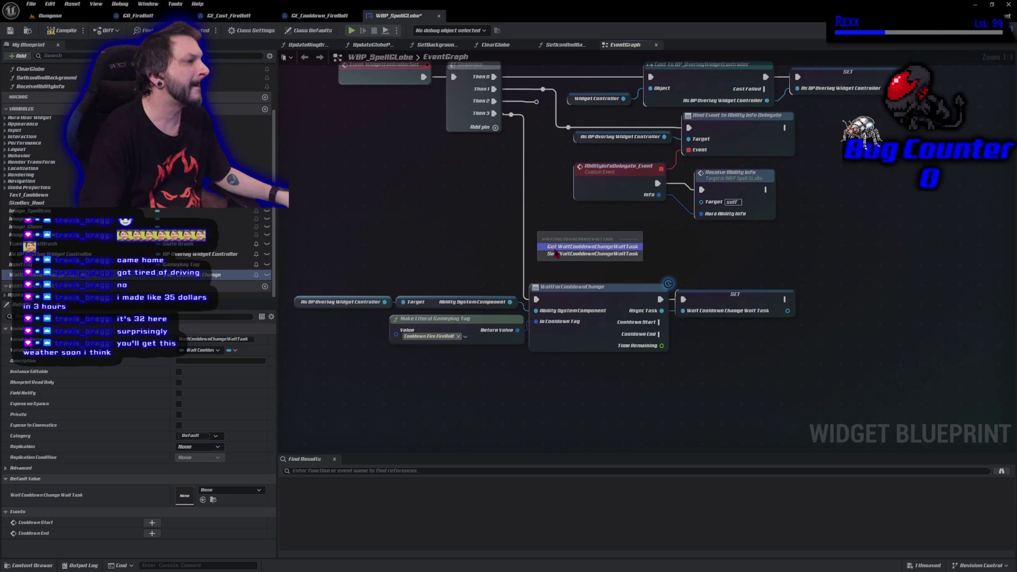
click(555, 247)
right_click(546, 236)
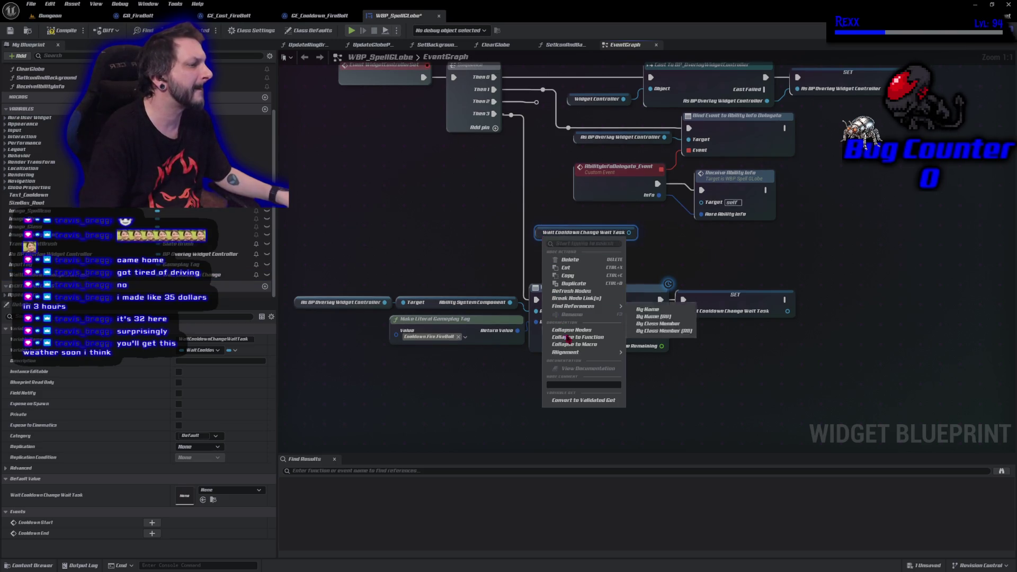
click(581, 399)
mouse_move(517, 101)
mouse_down()
mouse_move(553, 113)
mouse_move(551, 228)
mouse_move(541, 242)
mouse_move(591, 251)
mouse_up()
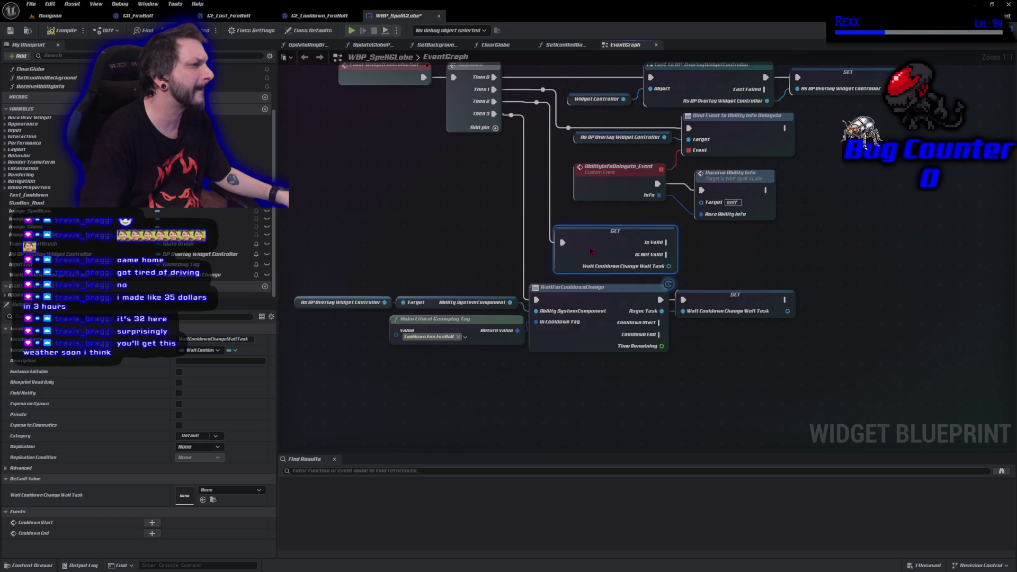
- Rearrange the WaitForCooldownChange nodes and reroute knot to make room for the new nodes
drag(451, 321, 403, 286)
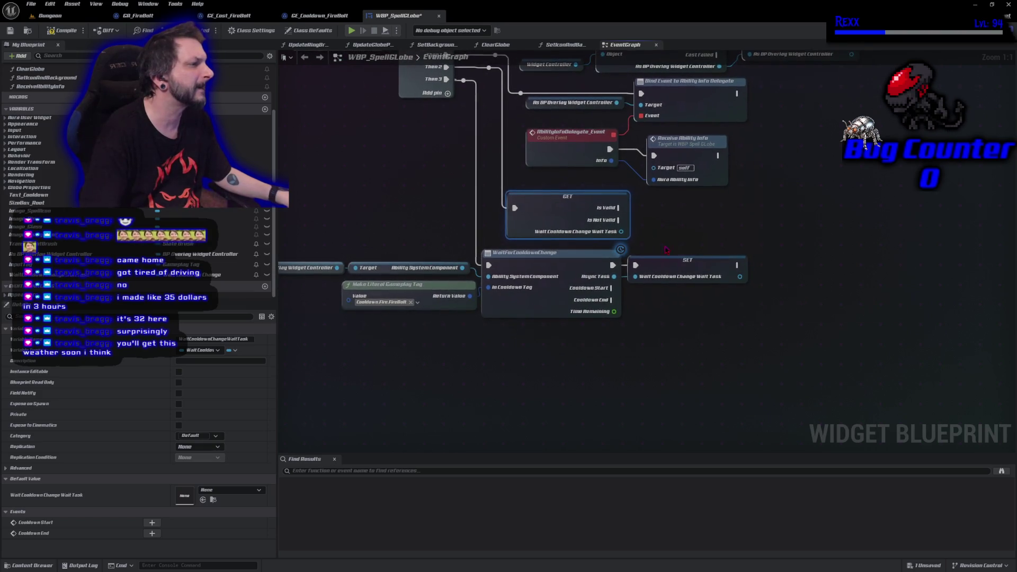
mouse_move(280, 246)
mouse_down()
mouse_move(488, 308)
mouse_move(678, 346)
mouse_up()
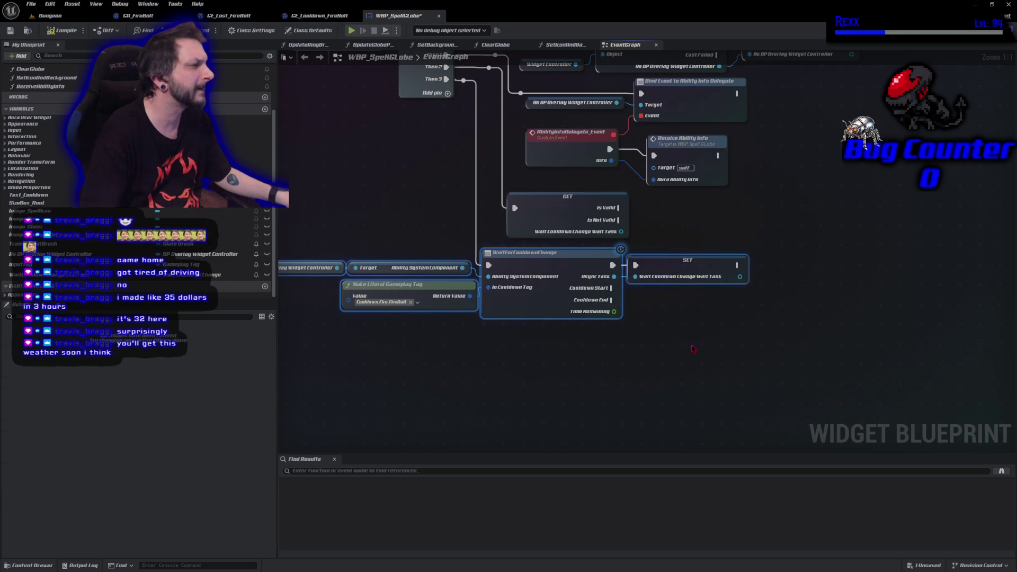
drag(609, 314, 638, 334)
drag(463, 80, 476, 79)
click(469, 194)
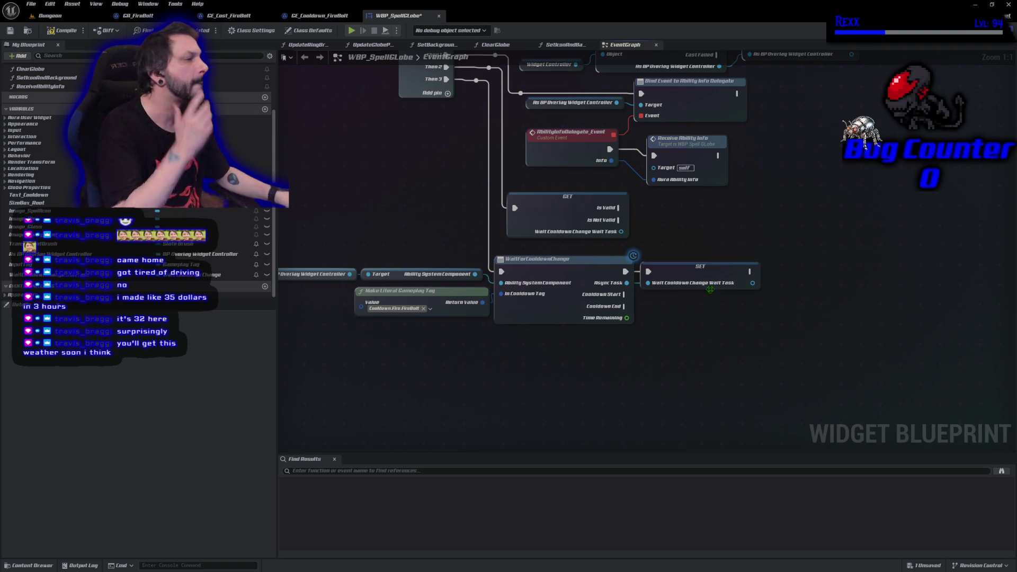
- Add an End Task node on the wait task's Is Valid branch beside the validated get
drag(621, 232, 659, 229)
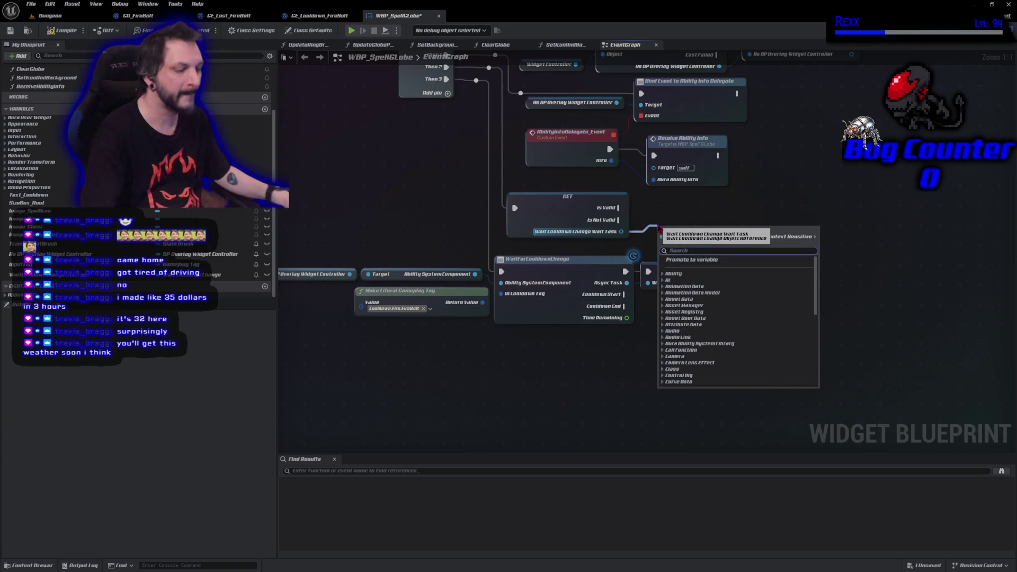
text(end task)
key(Return)
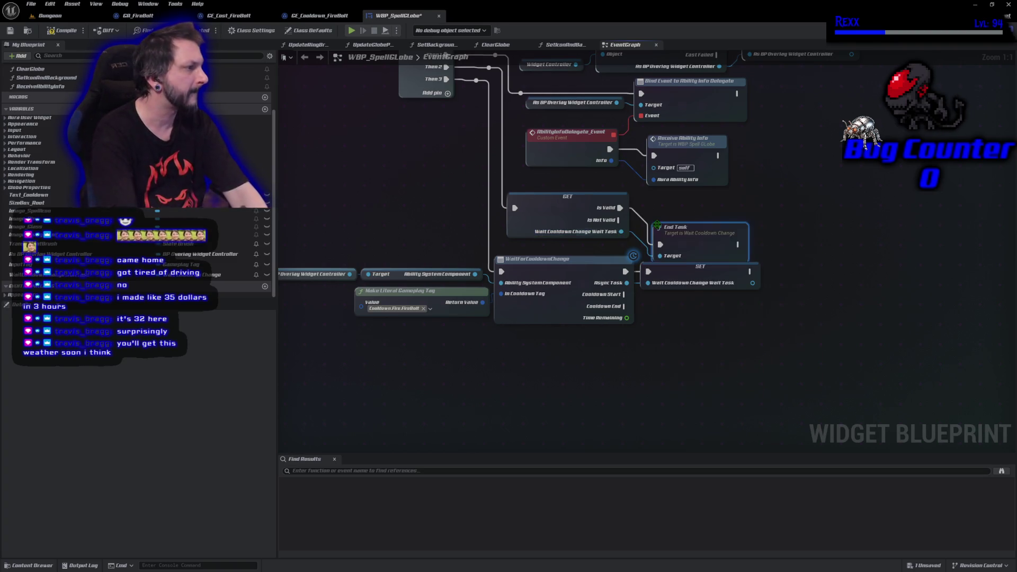
drag(690, 244, 683, 213)
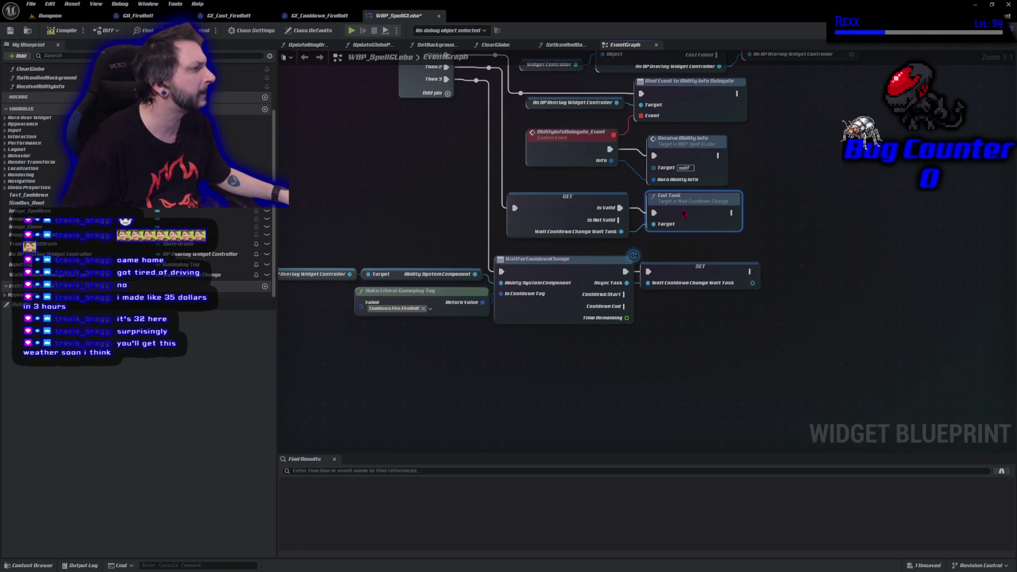
- Compile and save WBP_SpellGlobe with the new End Task wiring
click(62, 30)
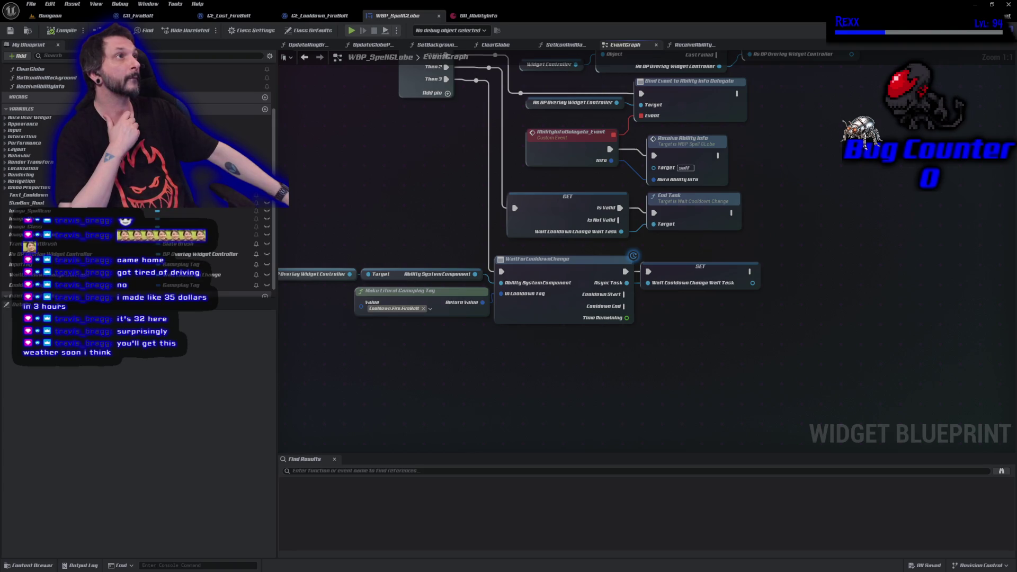
drag(405, 81, 418, 151)
click(419, 152)
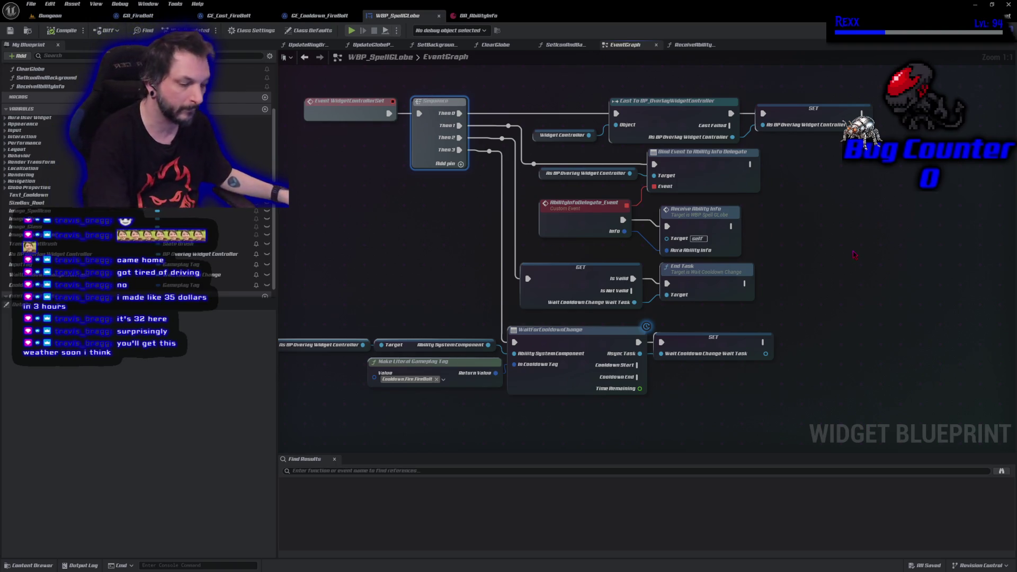
key(ctrl+c)
key(ctrl+v)
right_click(895, 304)
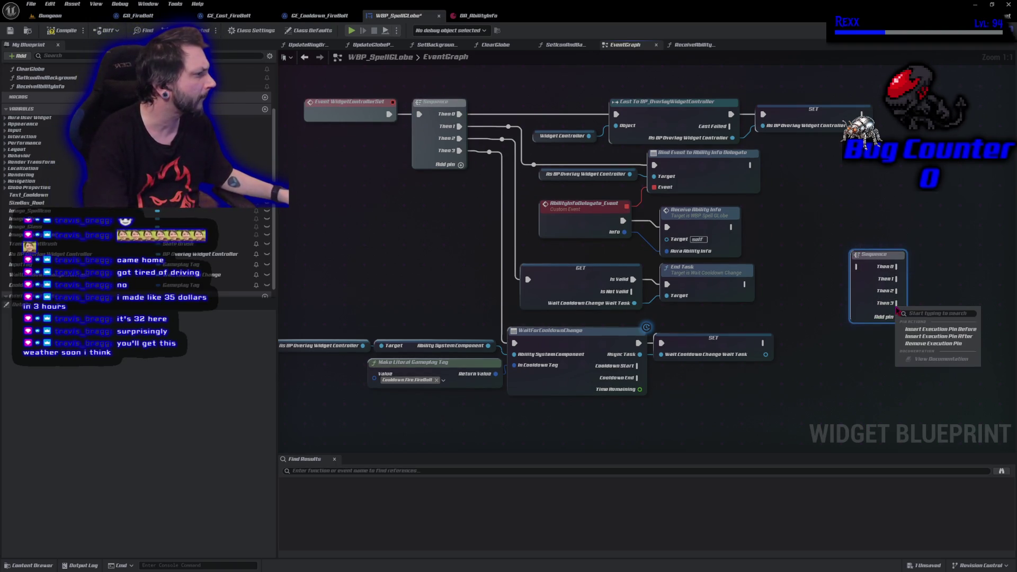
click(933, 344)
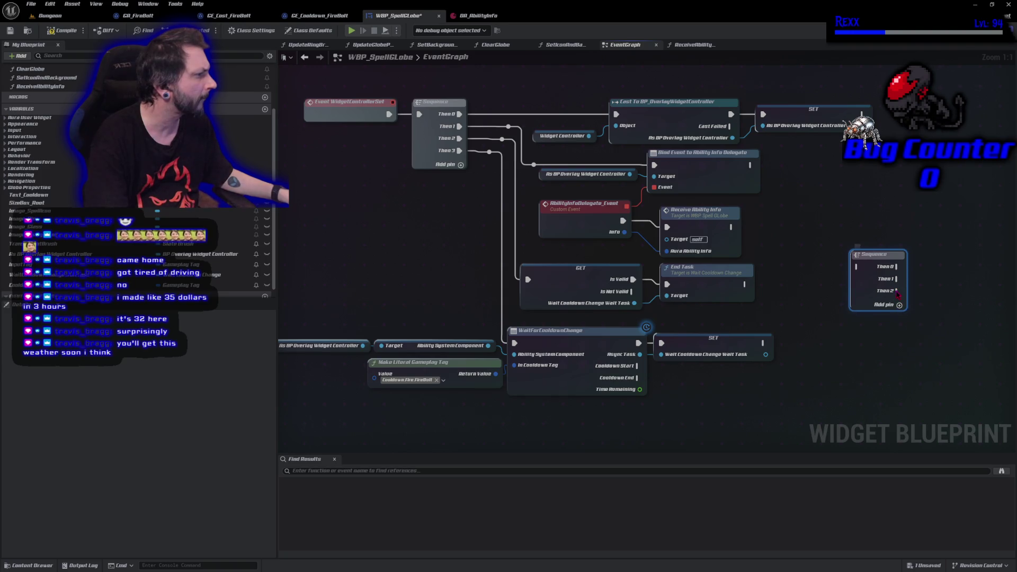
right_click(897, 293)
click(932, 325)
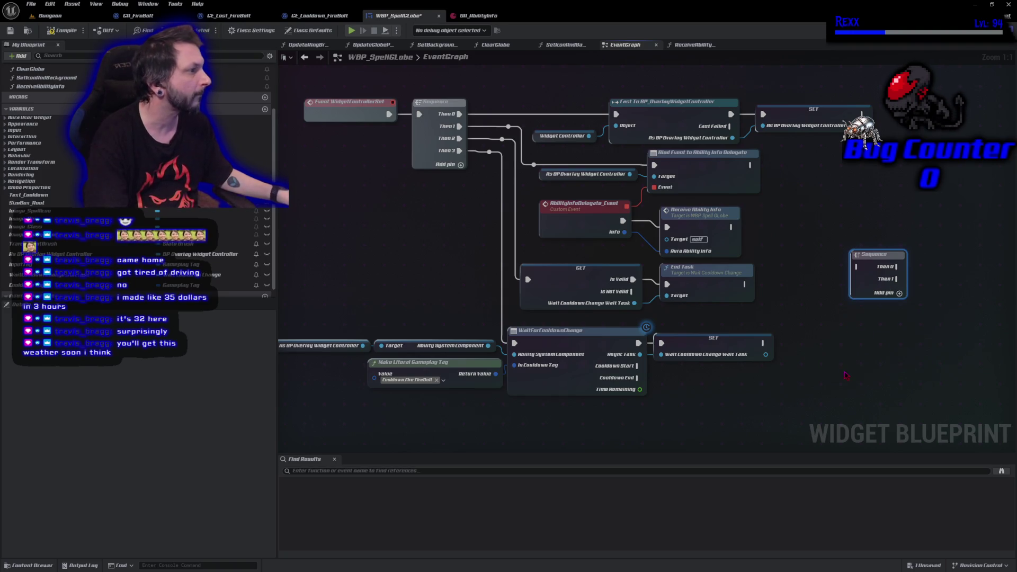
mouse_move(731, 227)
mouse_down()
mouse_move(794, 240)
mouse_move(863, 273)
mouse_move(794, 223)
mouse_up()
alt+click(527, 280)
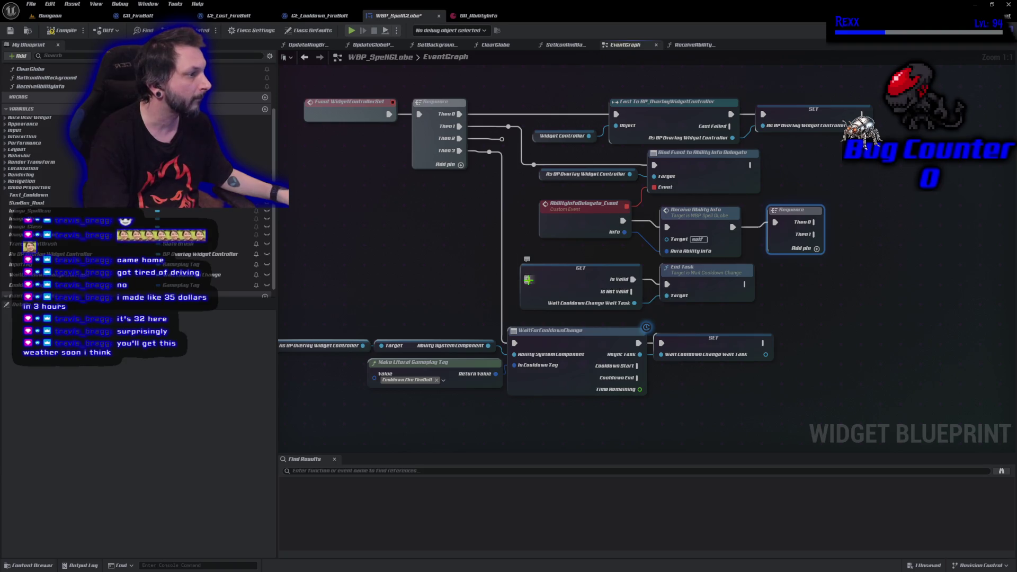
alt+click(513, 343)
mouse_move(329, 294)
mouse_down()
mouse_move(494, 362)
mouse_move(656, 371)
mouse_up()
mouse_move(550, 290)
mouse_down()
mouse_move(860, 325)
mouse_move(955, 249)
mouse_up()
drag(813, 222, 946, 241)
mouse_move(815, 234)
mouse_down()
mouse_move(879, 262)
mouse_move(932, 304)
mouse_up()
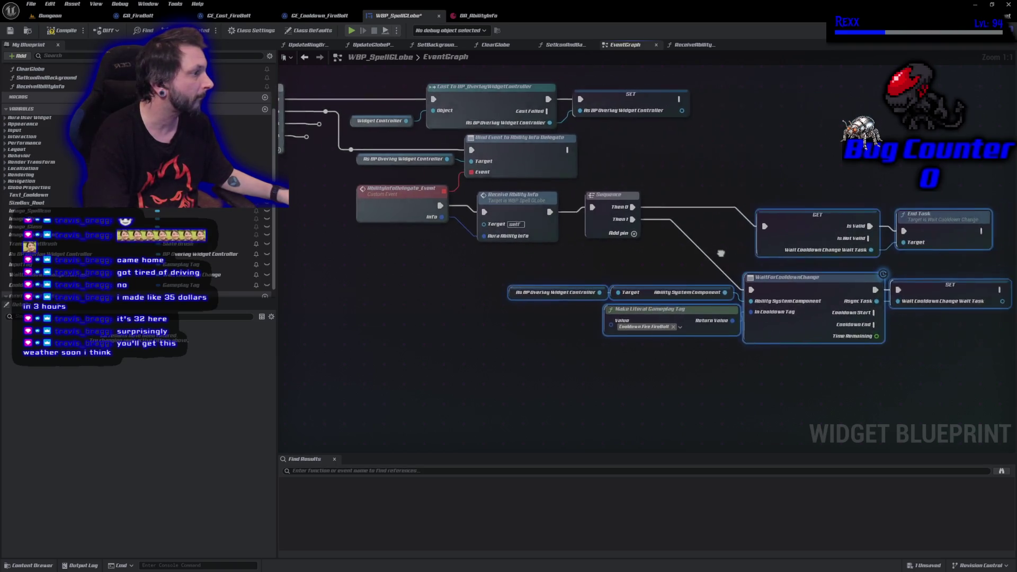
drag(722, 253, 642, 266)
mouse_move(710, 309)
mouse_down()
mouse_move(800, 288)
mouse_move(852, 260)
mouse_up()
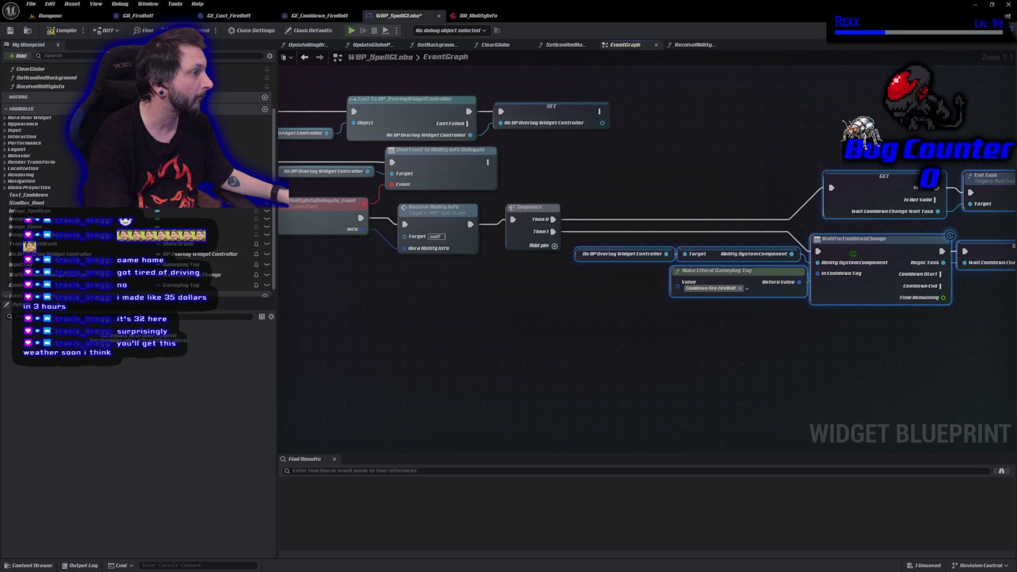
scroll(488, 382, down, 1)
scroll(487, 381, down, 1)
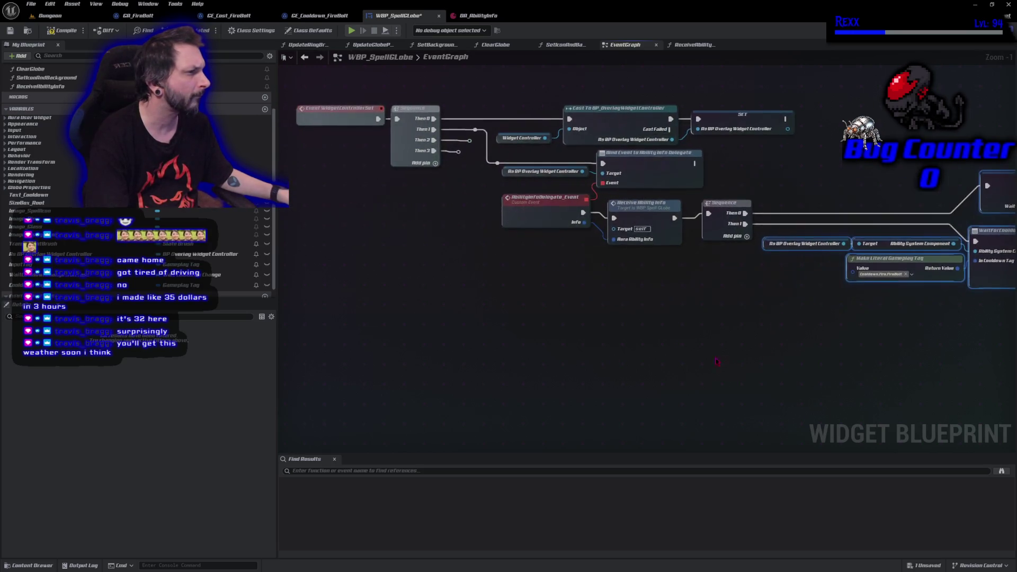
- Delete the two leftover reroute nodes from the graph
mouse_move(418, 233)
mouse_down()
mouse_move(392, 193)
mouse_move(400, 201)
mouse_up()
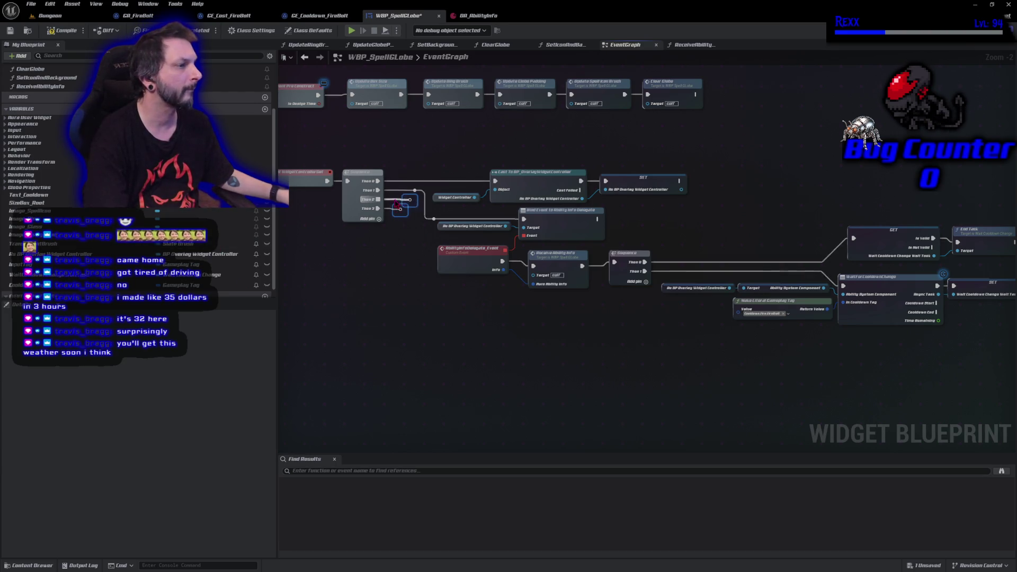
drag(418, 218, 399, 202)
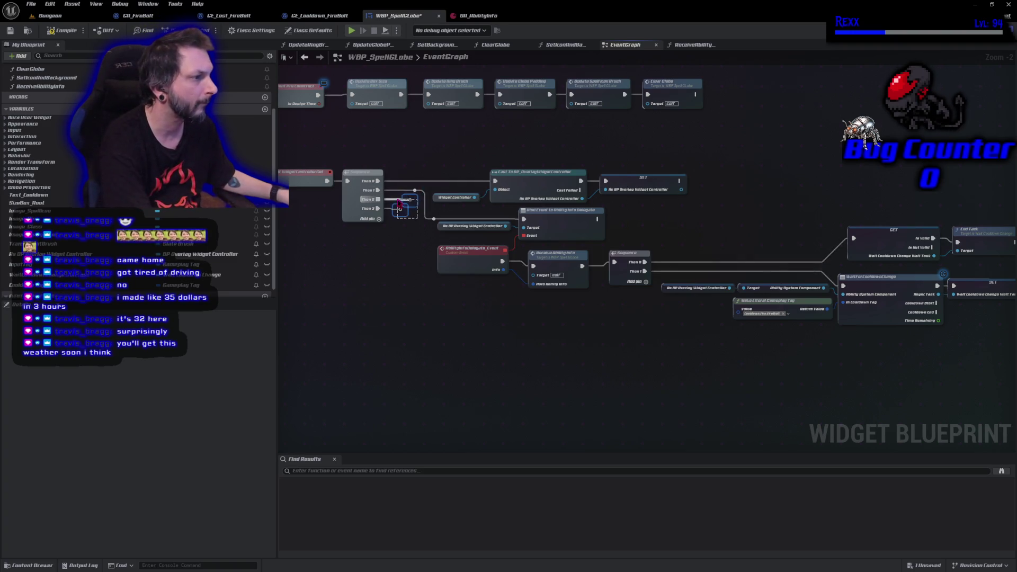
key(Delete)
- Remove the Sequence node's Then 3 and Then 2 outputs, then compile and save
right_click(377, 209)
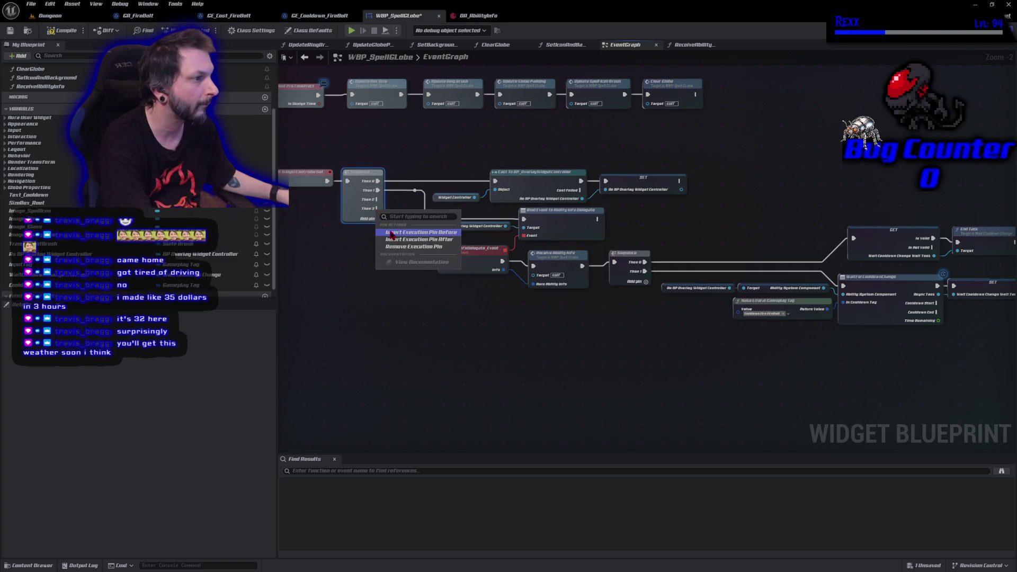
click(411, 247)
right_click(377, 200)
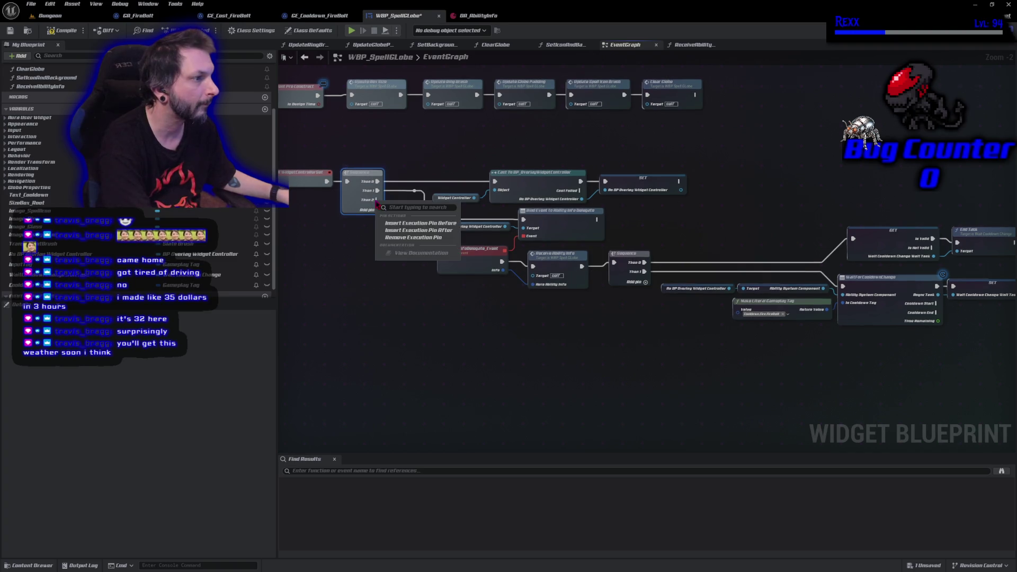
click(413, 237)
click(67, 32)
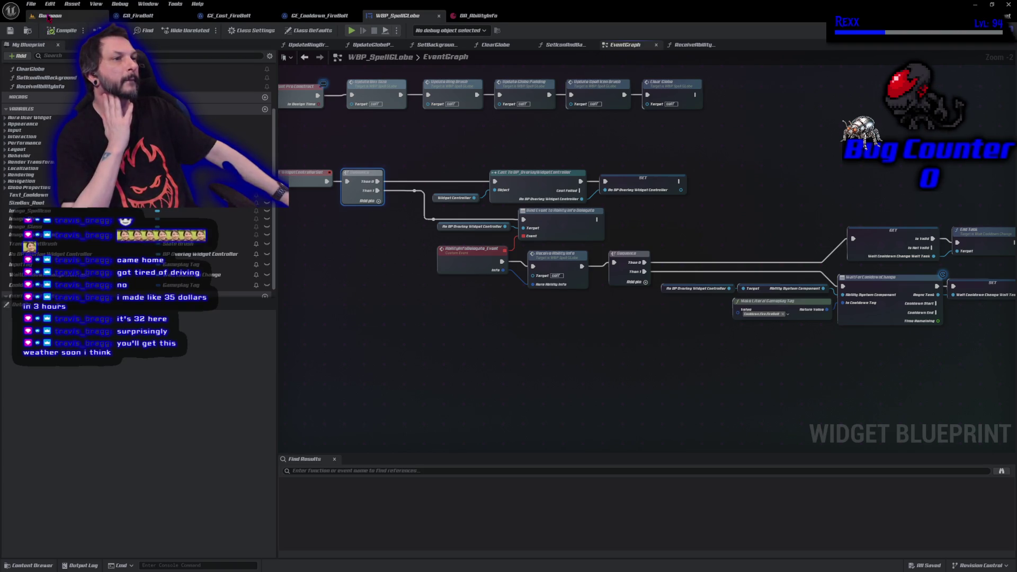
- Glance at the Dungeon level, review the cooldown wait task nodes, then bring up GitHub Desktop
click(49, 16)
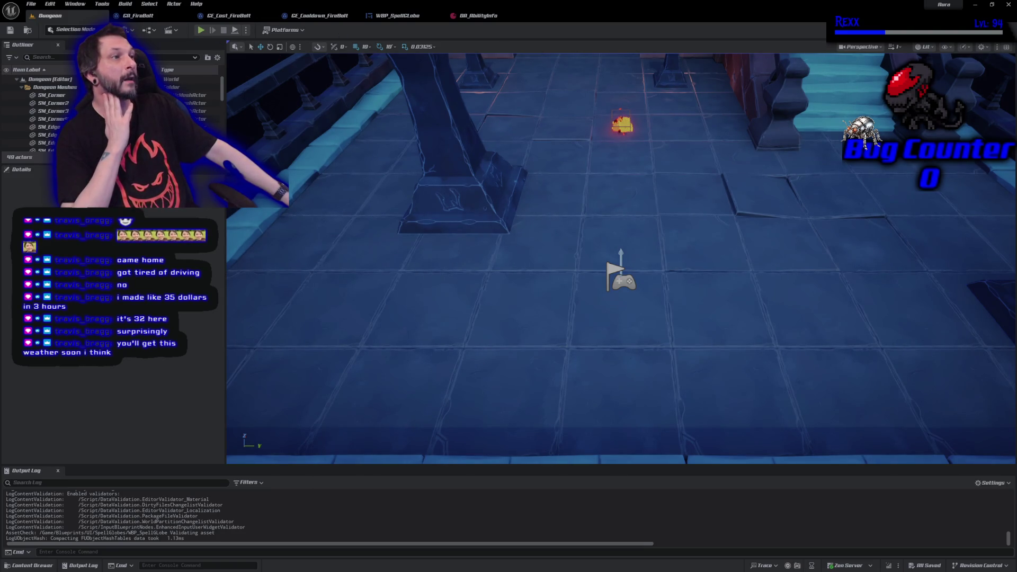
click(397, 15)
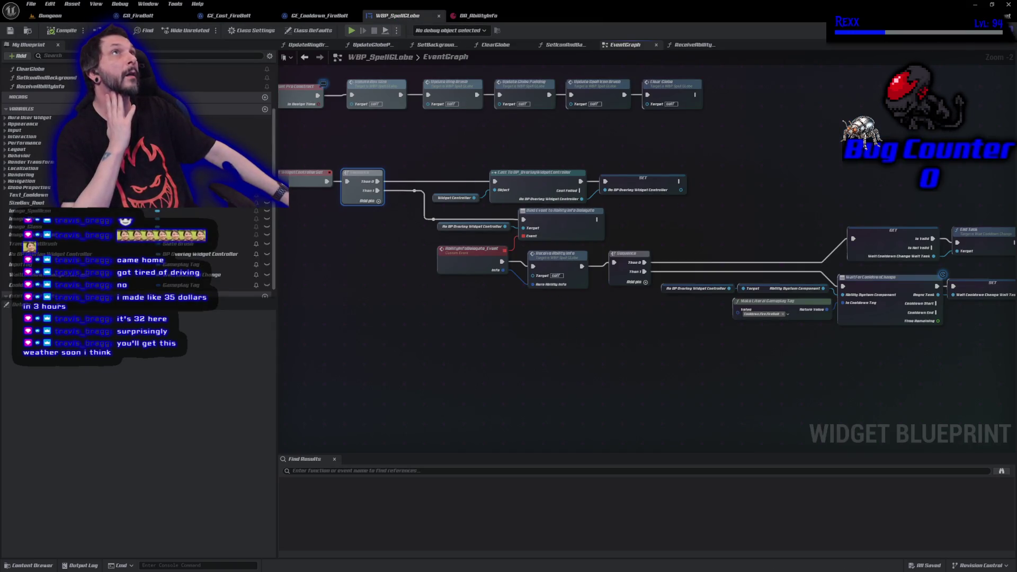
mouse_move(691, 412)
mouse_down()
mouse_move(387, 382)
mouse_move(570, 405)
mouse_move(438, 326)
mouse_up()
scroll(443, 338, up, 2)
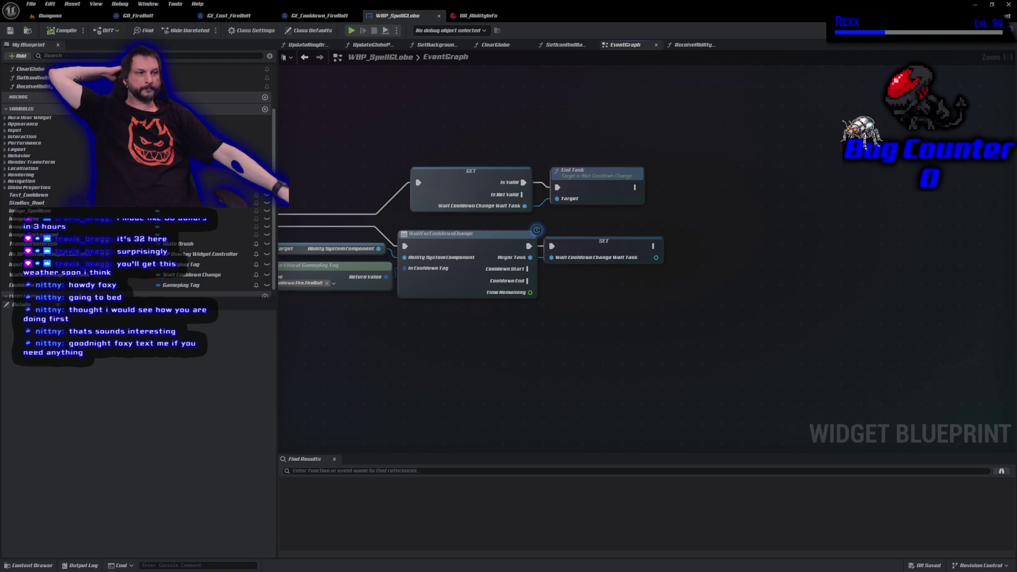
key(alt+Tab)
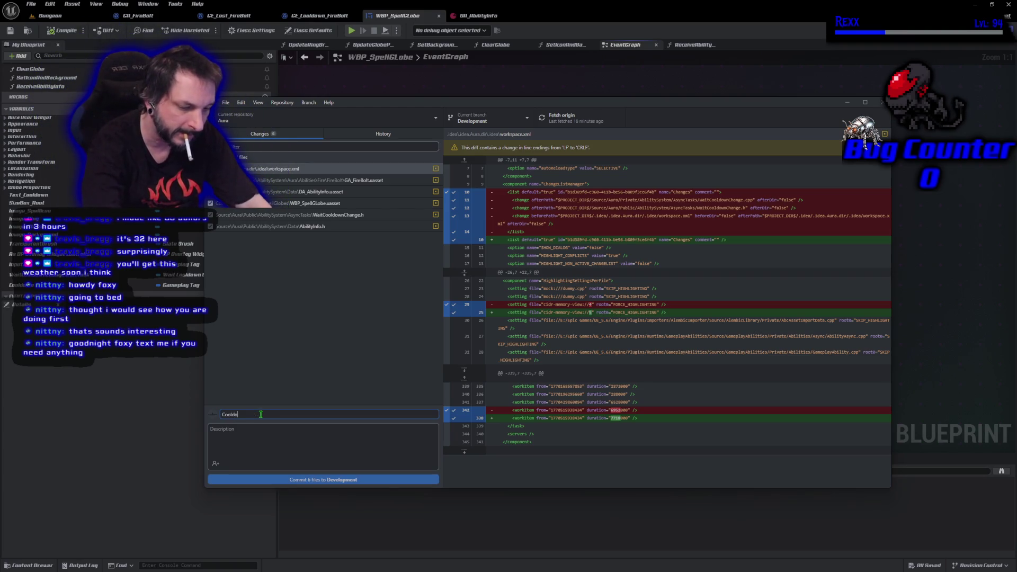
- Commit the six files to Development as 'Cooldown Tags in AbilityInfo', push to origin, return to Unreal
text(wn Tags i)
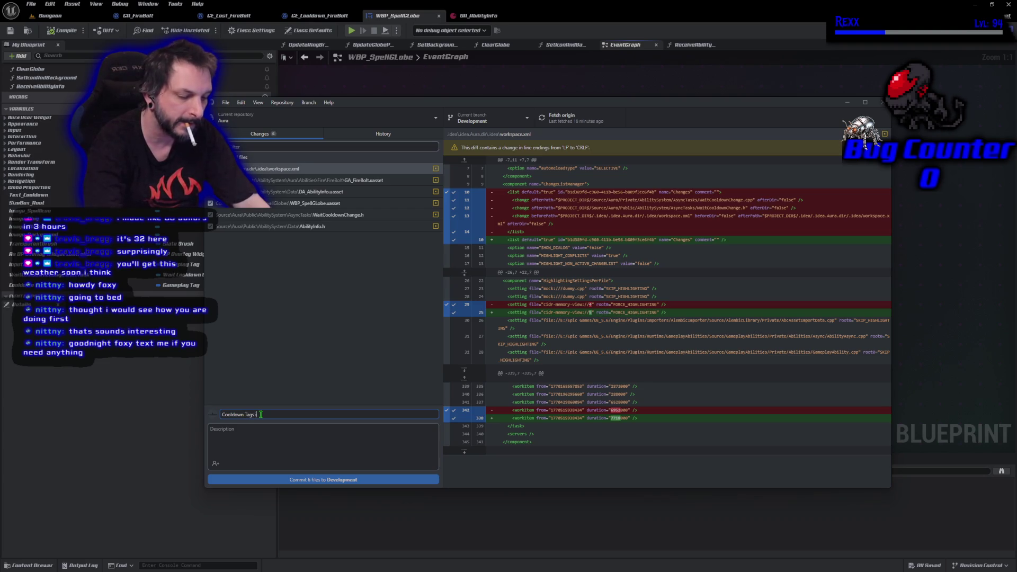
text(n Ability Info)
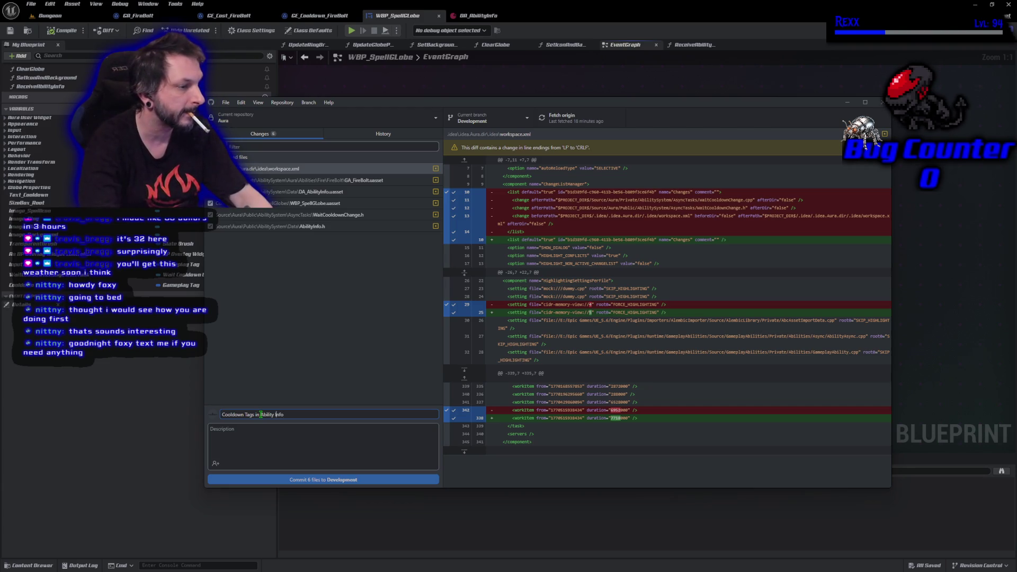
key(BackSpace)
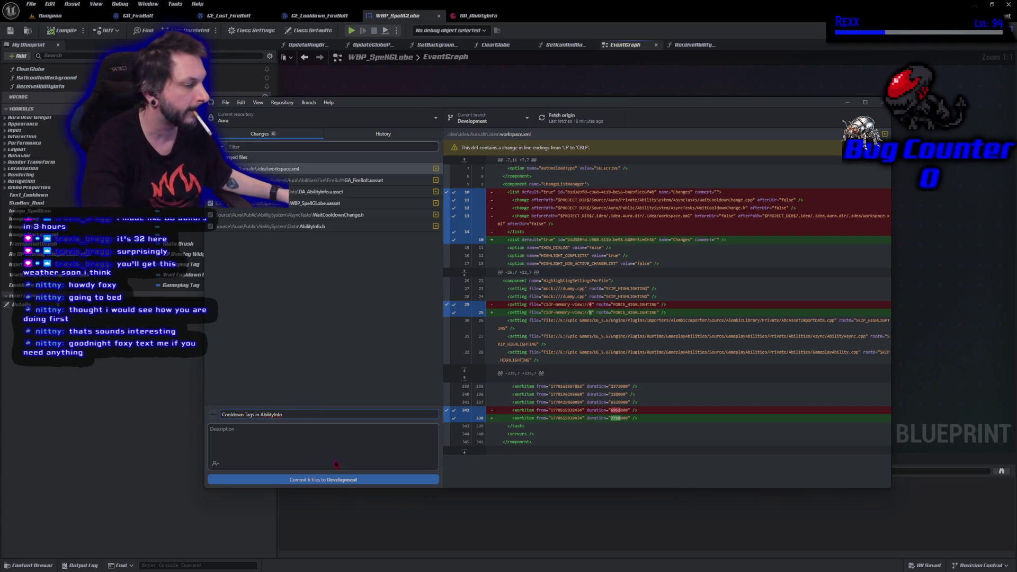
click(348, 480)
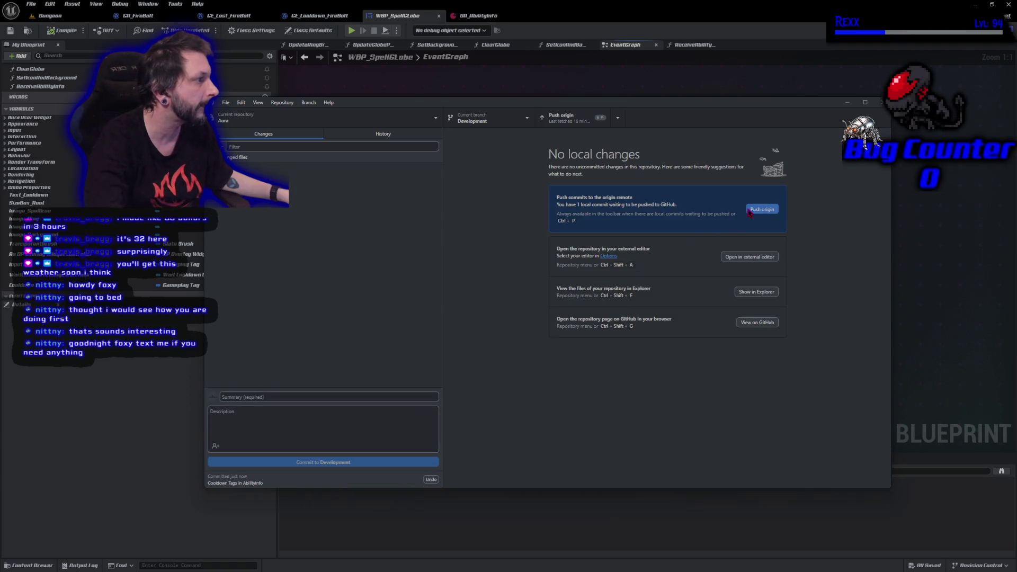
click(761, 209)
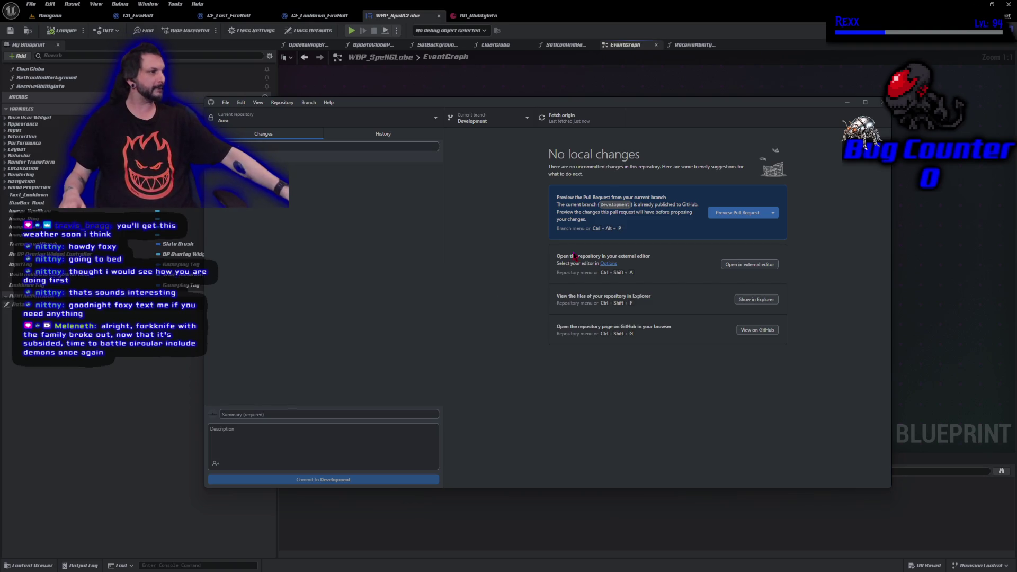
key(alt+Tab)
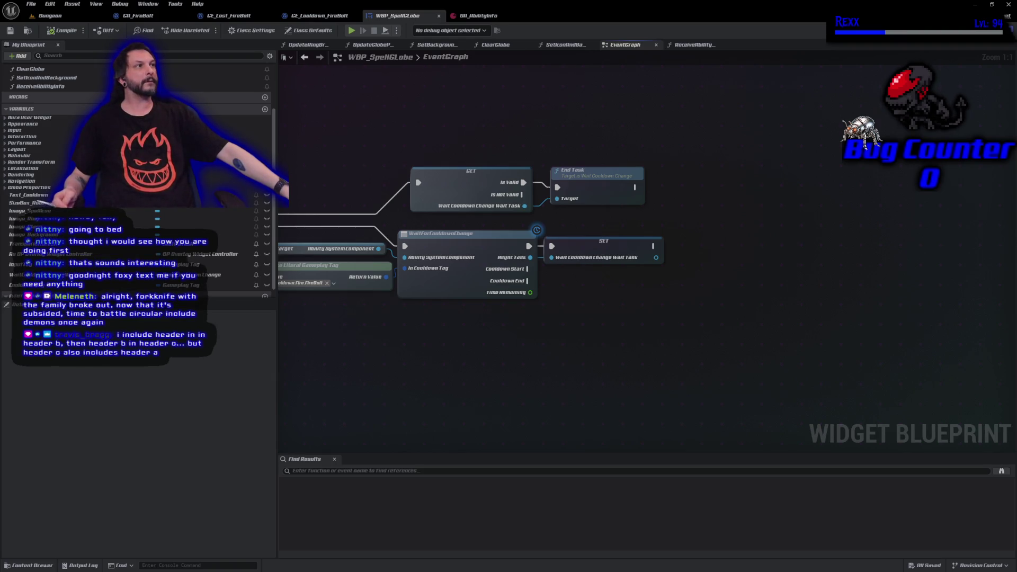
- Look through the GE_Cooldown_FireBolt, GE_Cost_FireBolt, GA_FireBolt and WBP_SpellGlobe editors
click(315, 18)
click(229, 16)
click(139, 17)
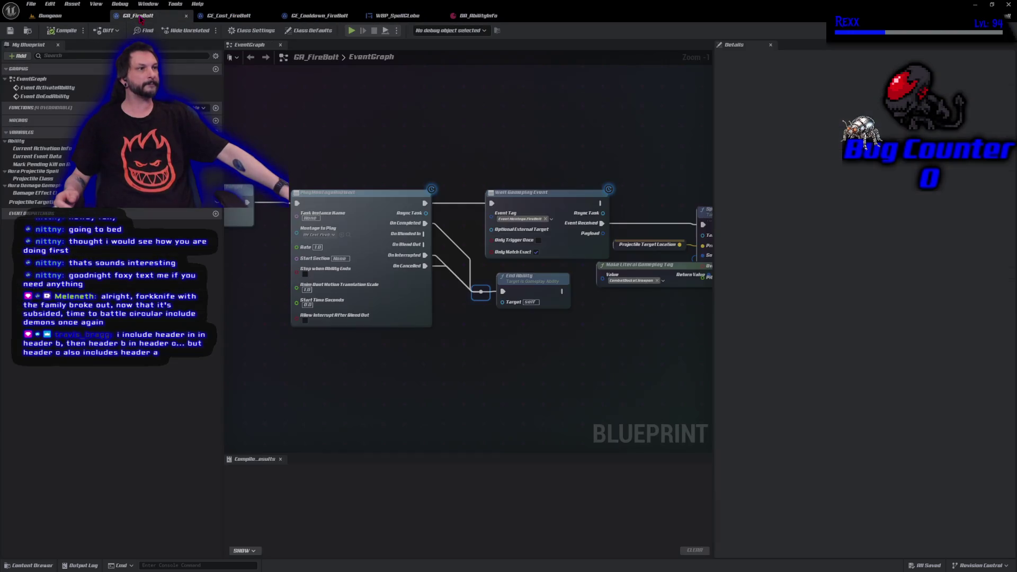
click(398, 16)
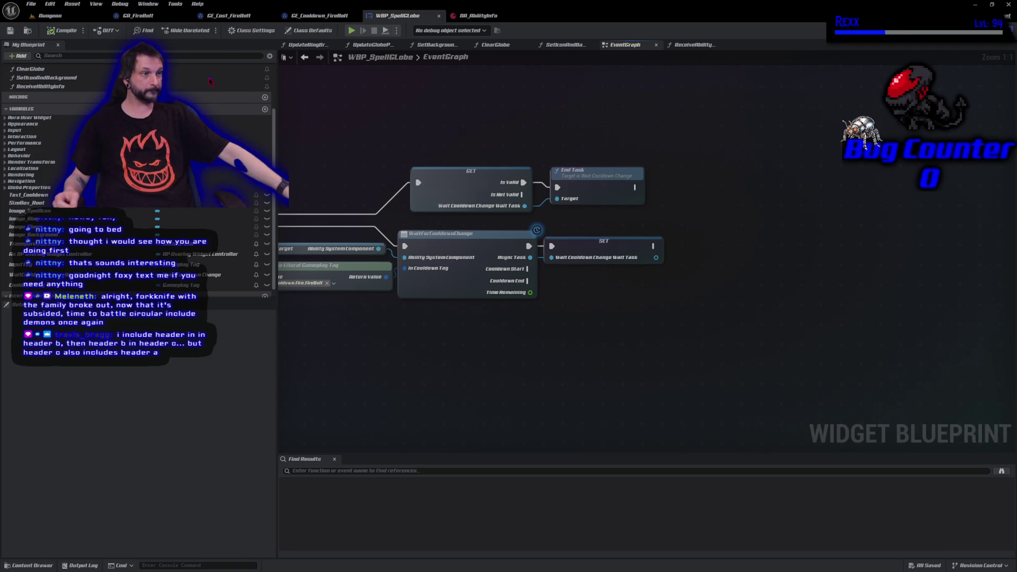
- From GA_FireBolt's class defaults, locate and open the GE_Cooldown_FireBolt cooldown effect
click(137, 16)
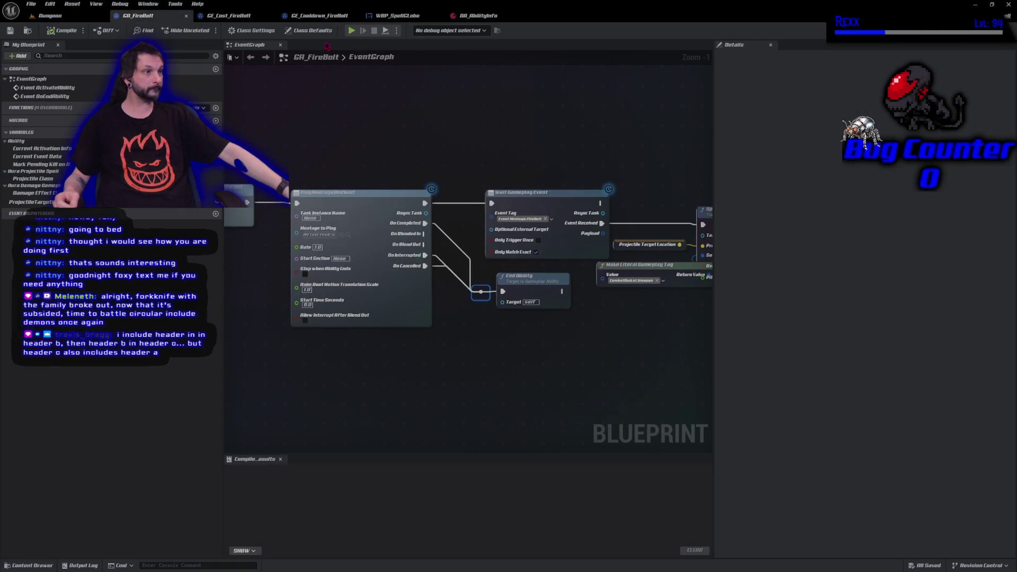
click(308, 29)
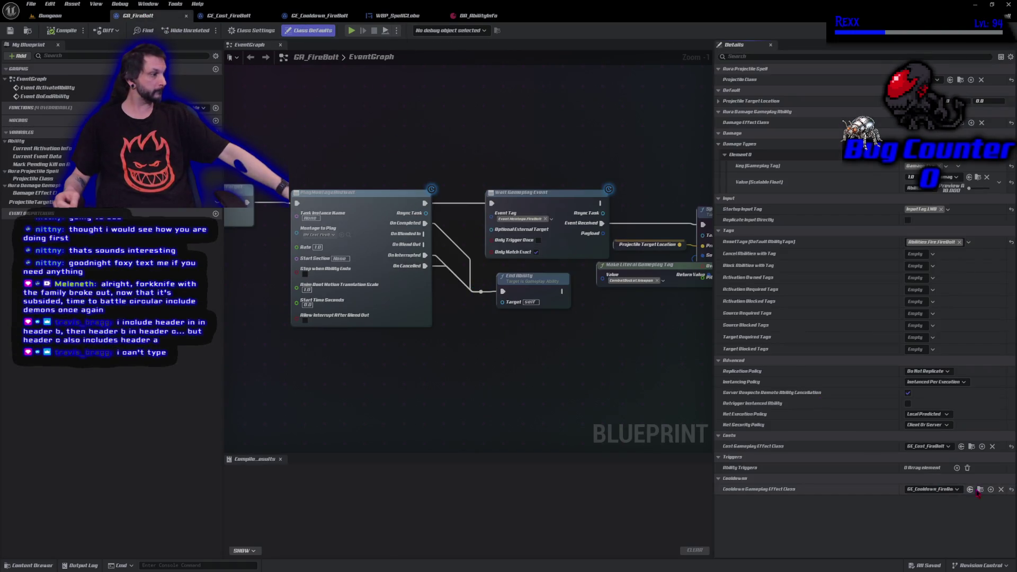
key(ctrl+space)
double_click(211, 519)
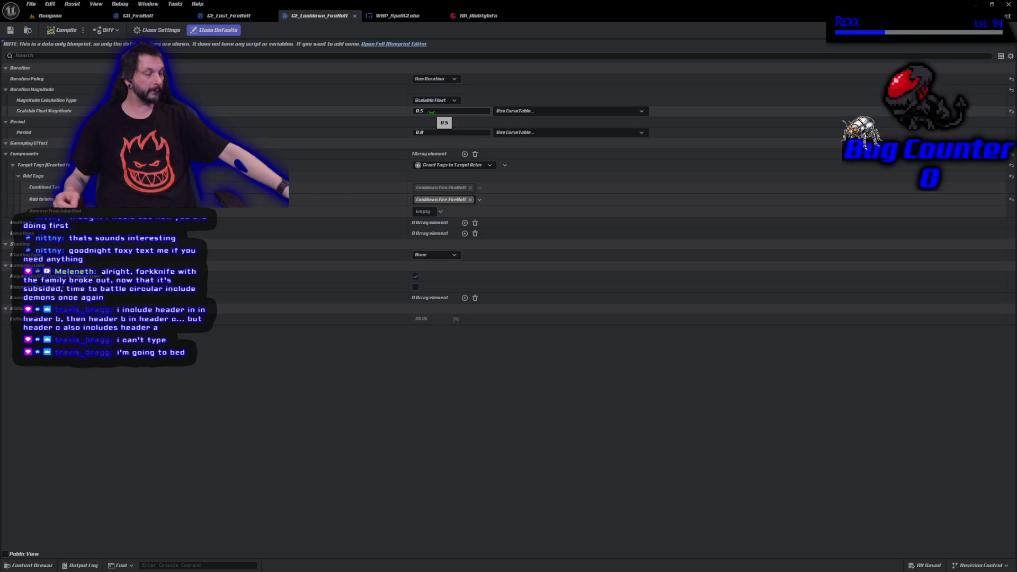
- Set GE_Cooldown_FireBolt's duration magnitude to 2.0, save it, and go back to the Dungeon level
click(431, 111)
text(2)
key(Return)
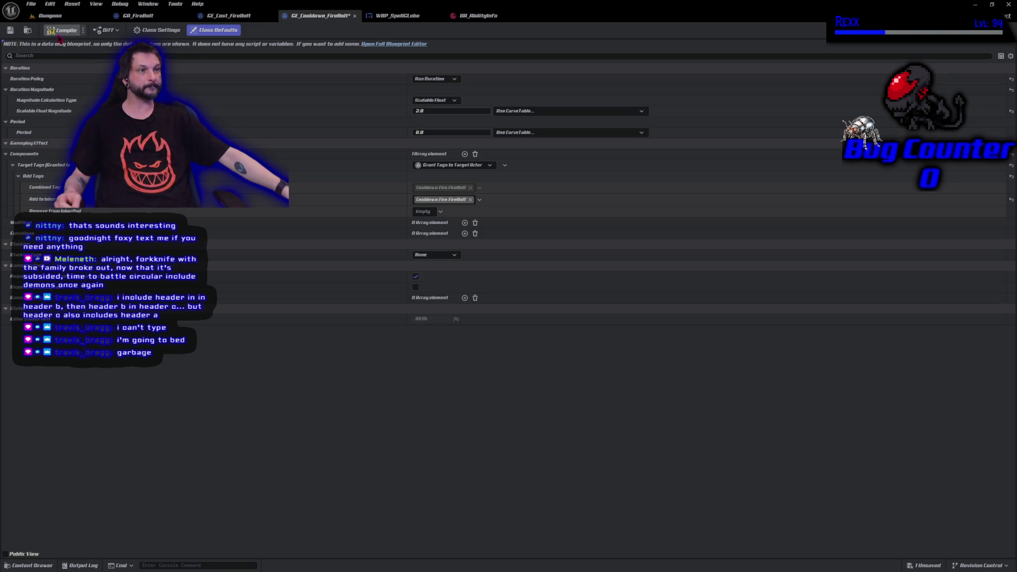
key(ctrl+s)
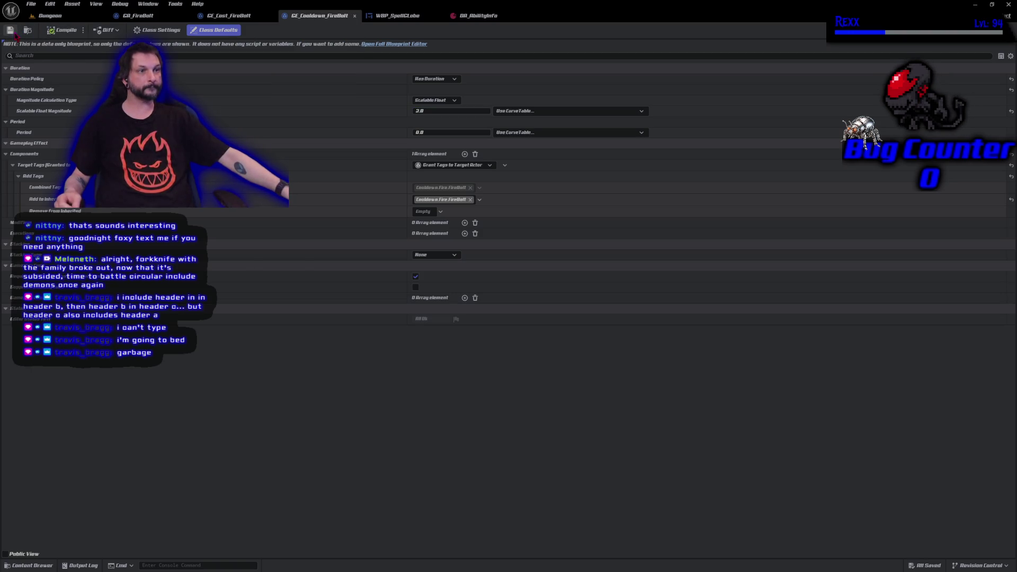
click(53, 18)
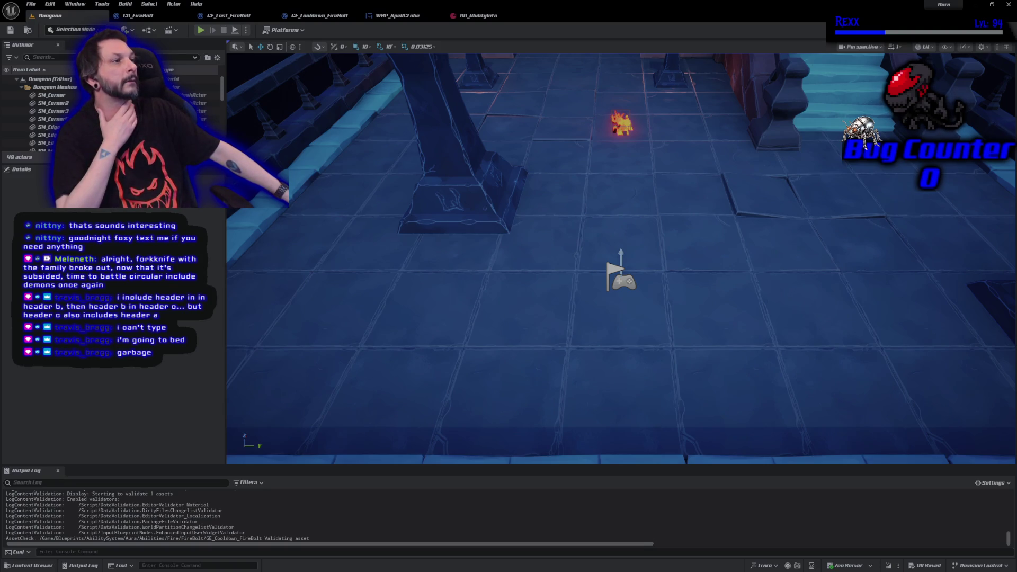
- In WBP_SpellGlobe's graph, bring up the action list for the wait task's Time Remaining output
click(397, 15)
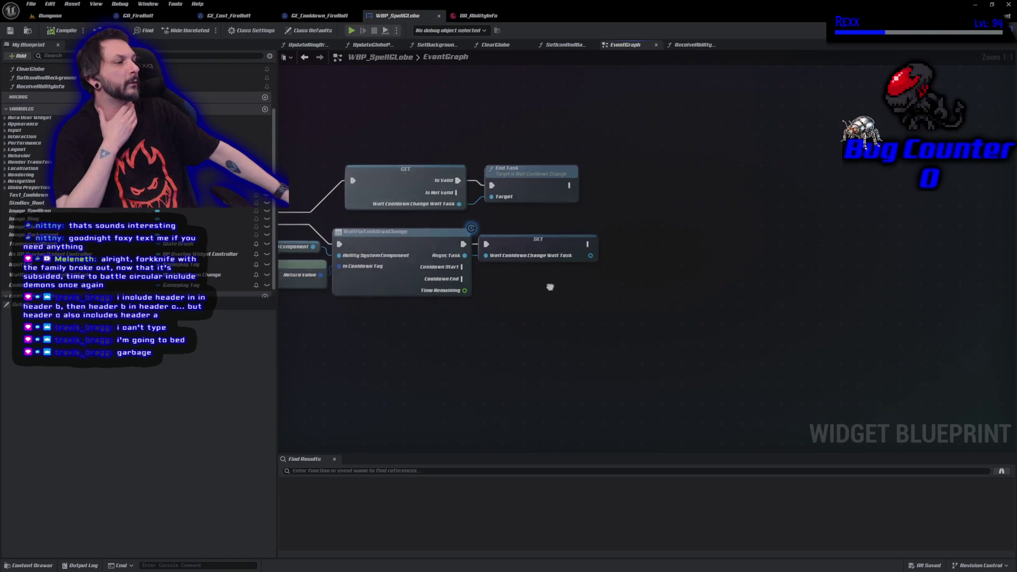
drag(550, 287, 453, 253)
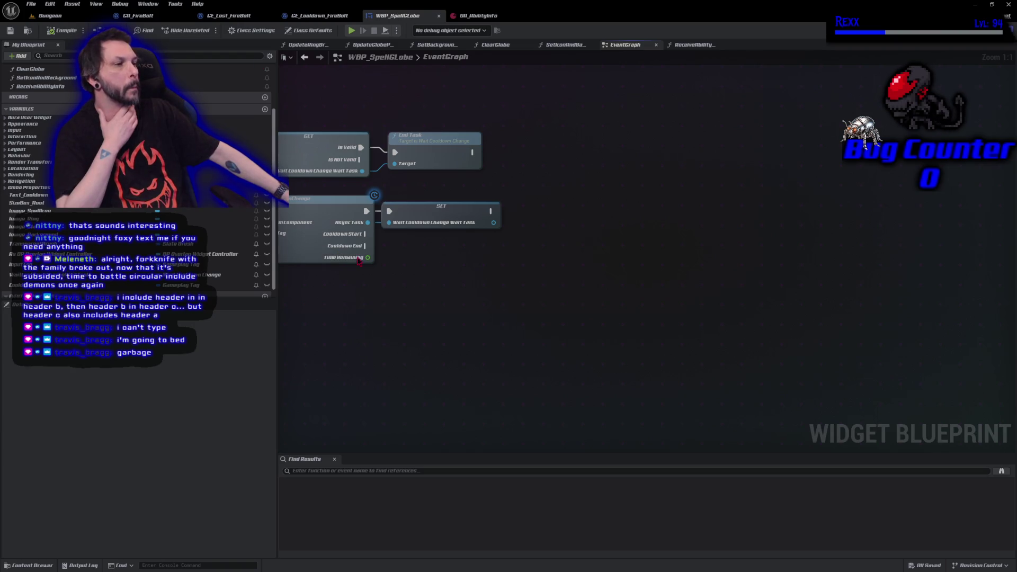
drag(368, 257, 422, 265)
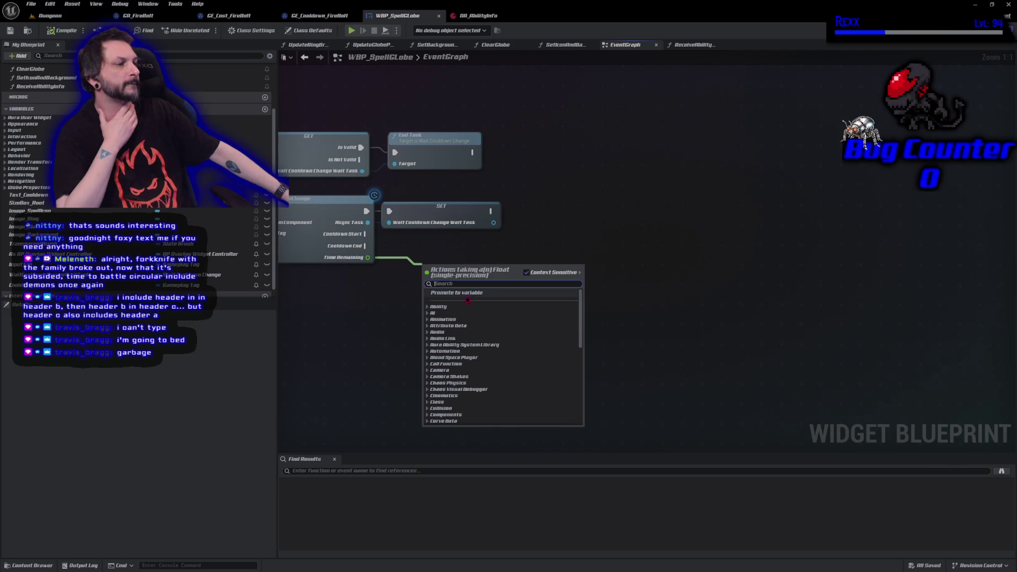
- Promote Time Remaining to a variable set on Cooldown Start, and add a reroute on Cooldown End
click(462, 294)
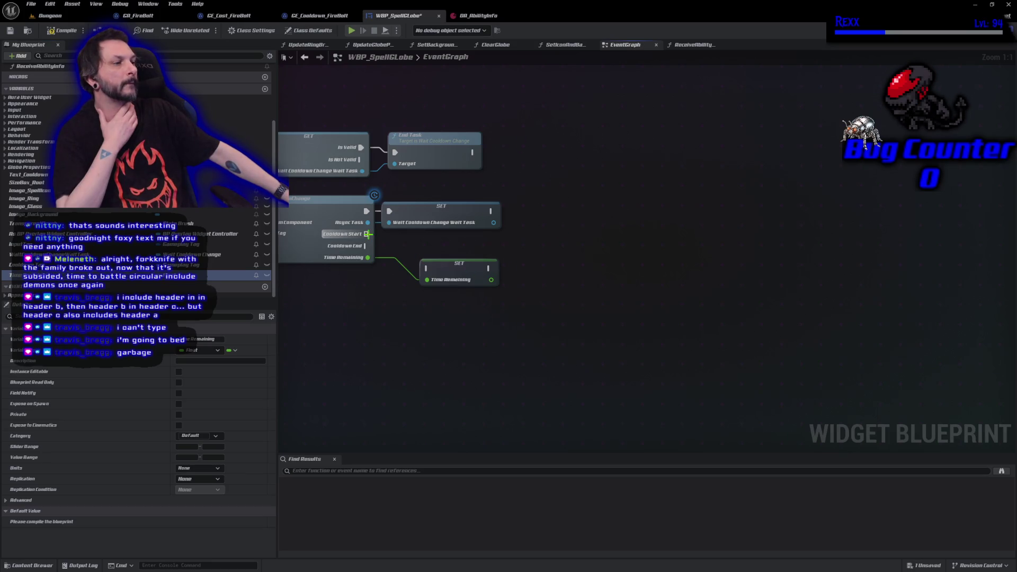
mouse_move(364, 233)
mouse_down()
mouse_move(427, 279)
mouse_move(425, 269)
mouse_move(458, 241)
mouse_up()
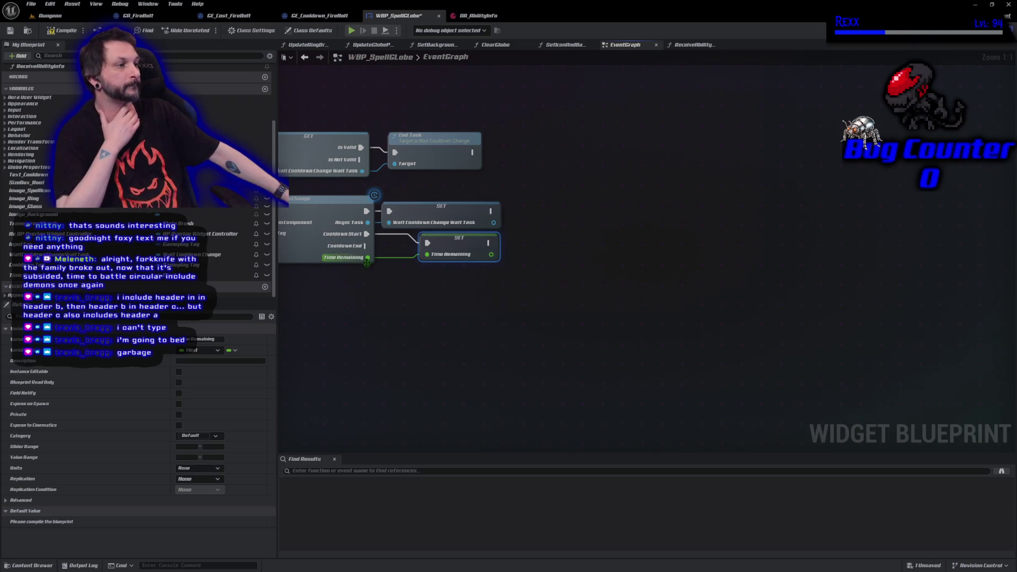
mouse_move(365, 246)
mouse_down()
mouse_move(397, 266)
mouse_move(397, 279)
mouse_up()
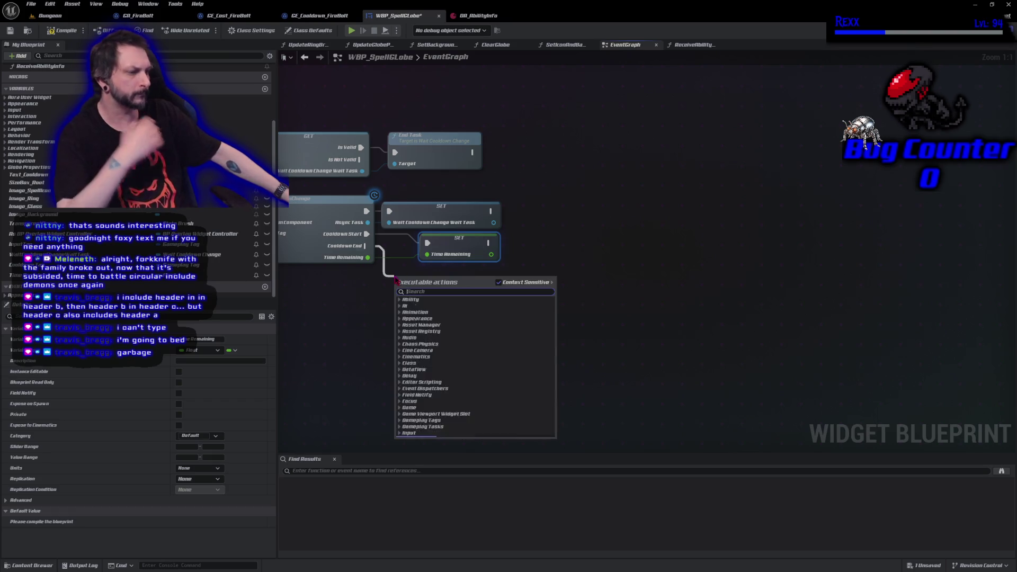
key(Escape)
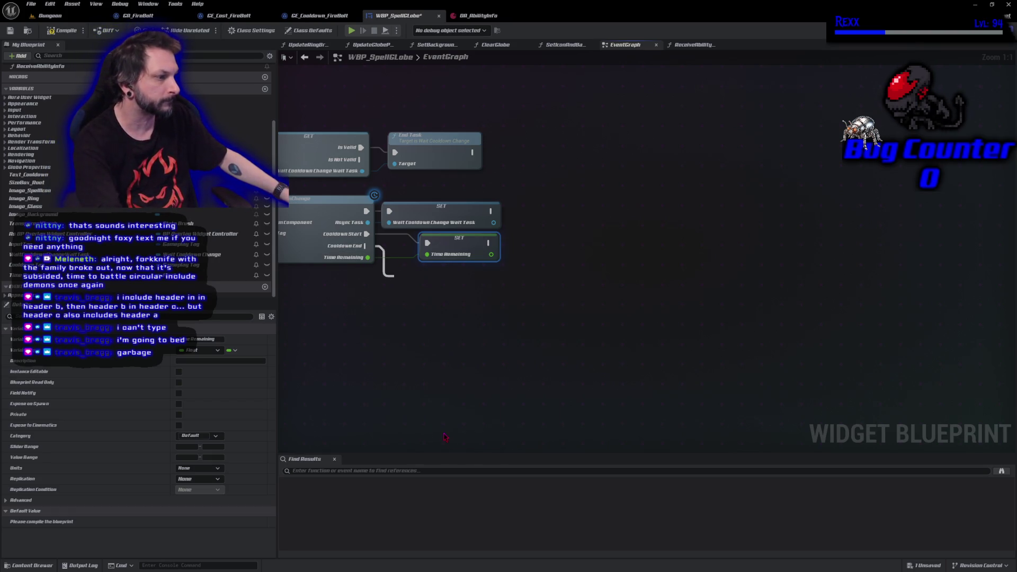
double_click(401, 274)
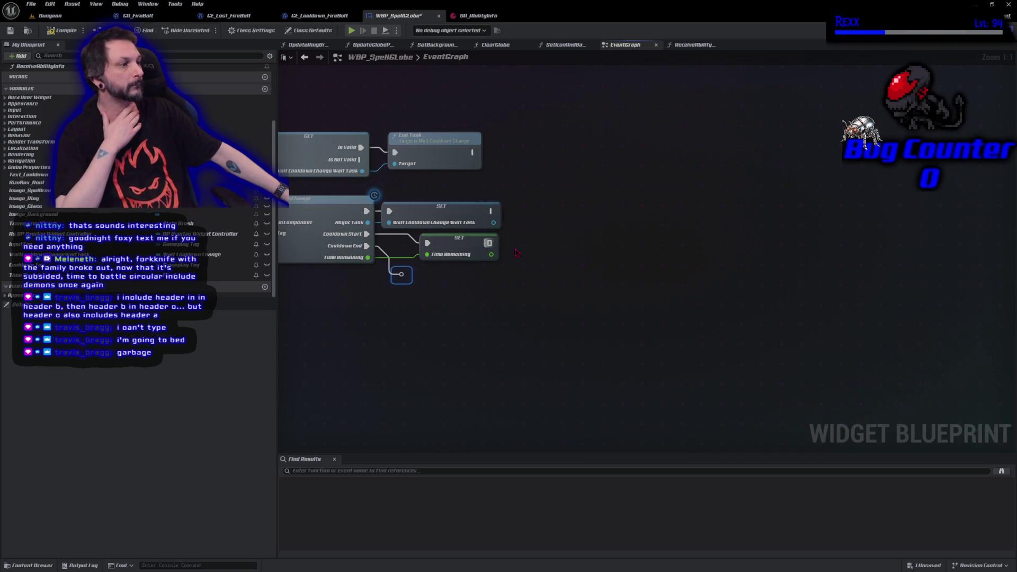
mouse_move(487, 243)
mouse_down()
mouse_move(529, 253)
mouse_move(530, 244)
mouse_up()
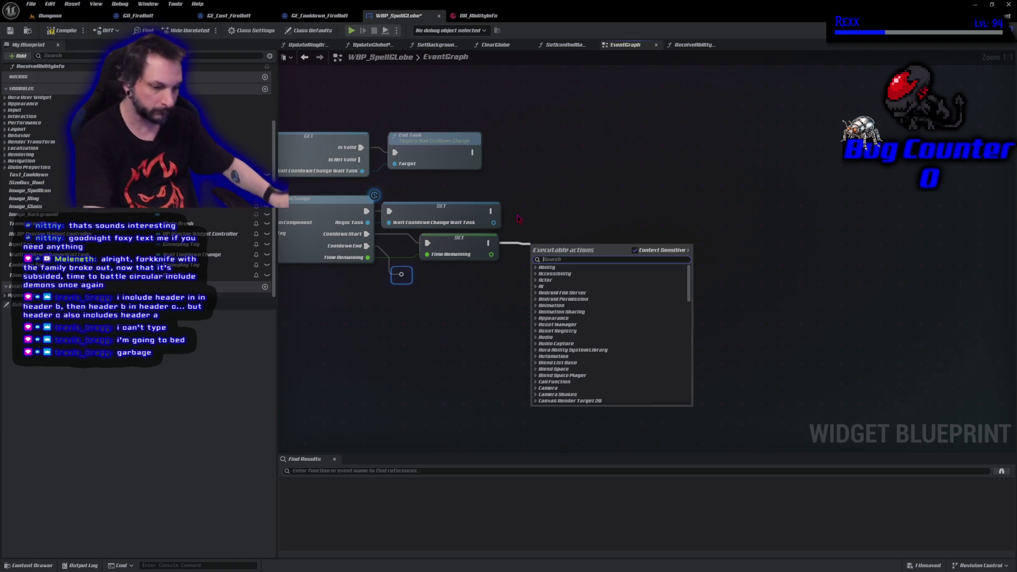
- Add Set Background Tint with Tint 0.1 after the SET node, compile, and return to Dungeon
text(set)
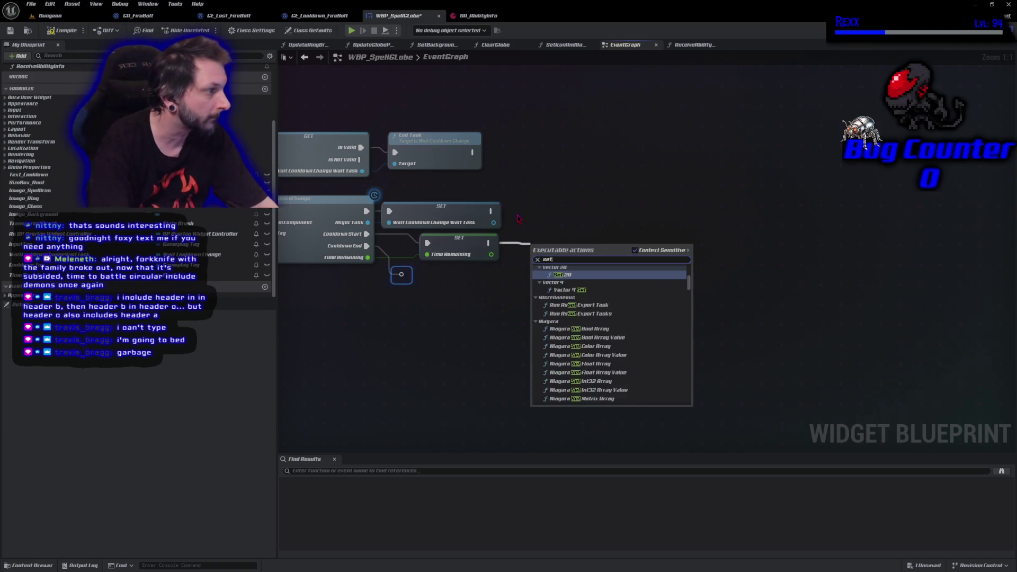
text( background)
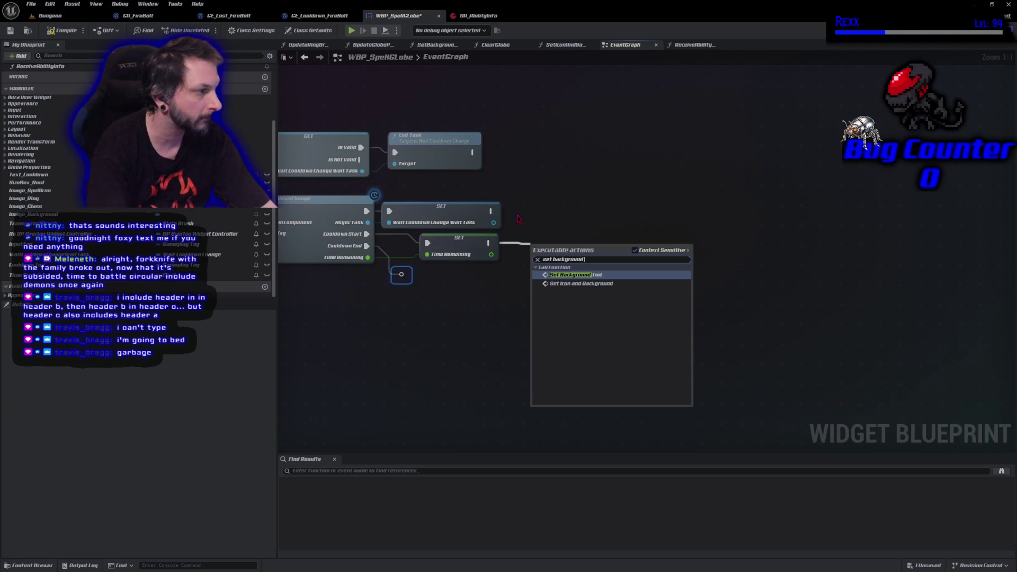
text( tin)
key(Return)
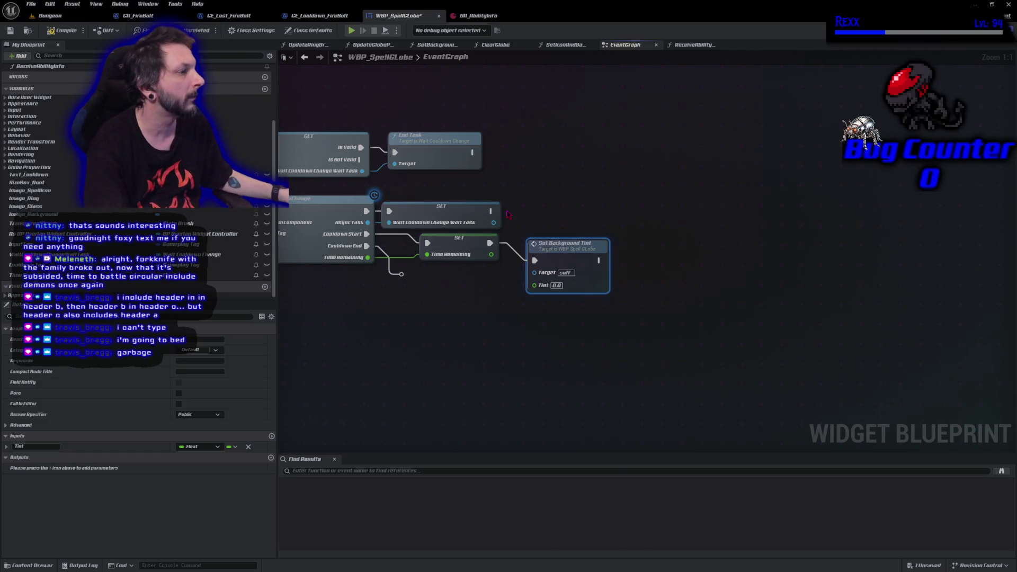
mouse_move(583, 248)
mouse_down()
mouse_move(571, 230)
mouse_move(586, 232)
mouse_up()
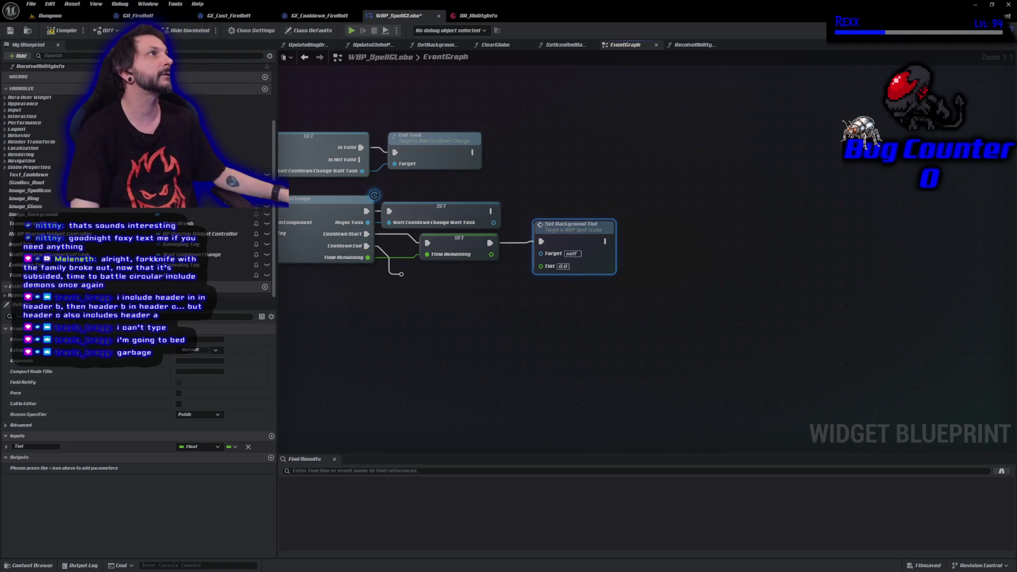
click(563, 266)
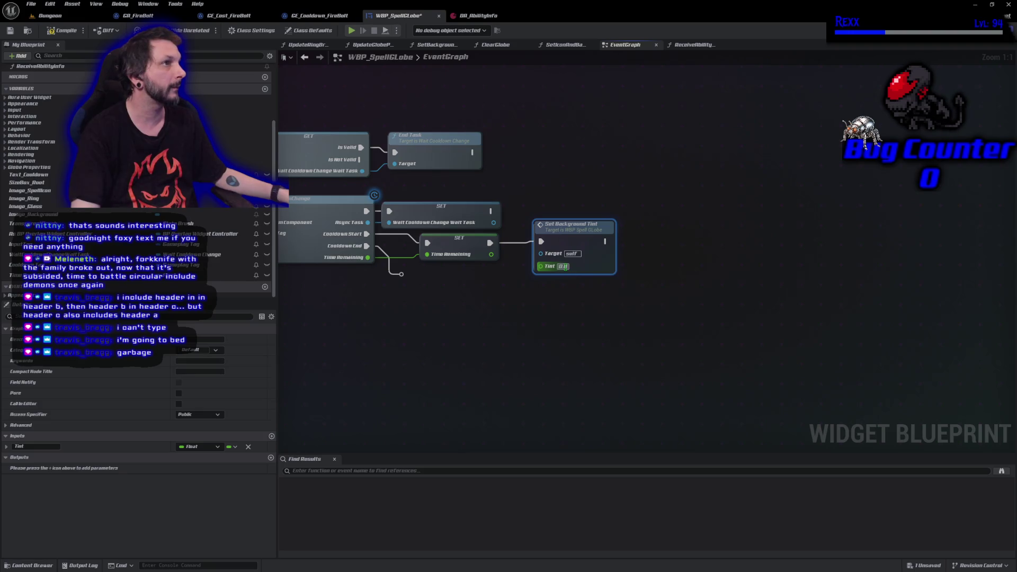
text(1)
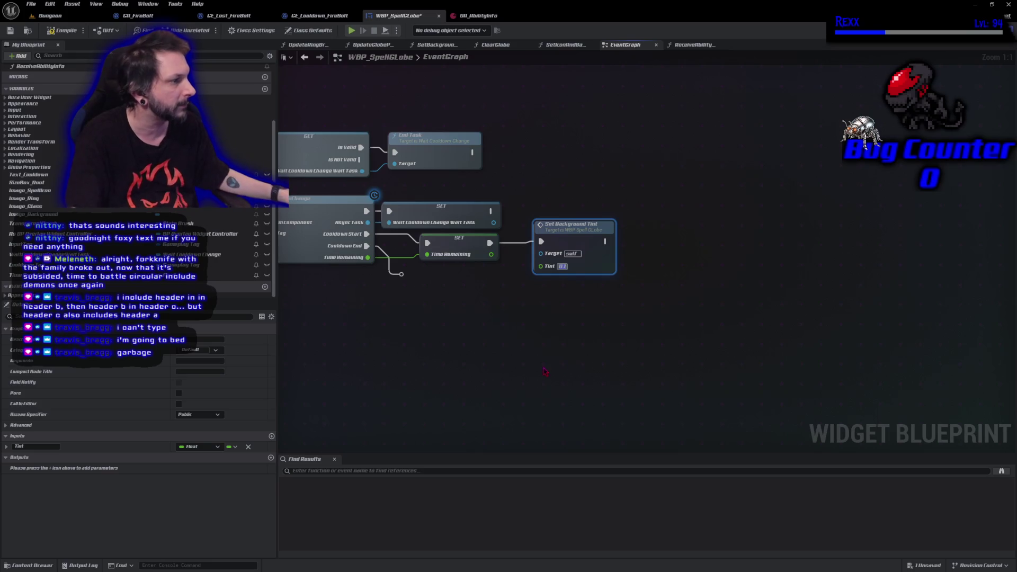
click(58, 33)
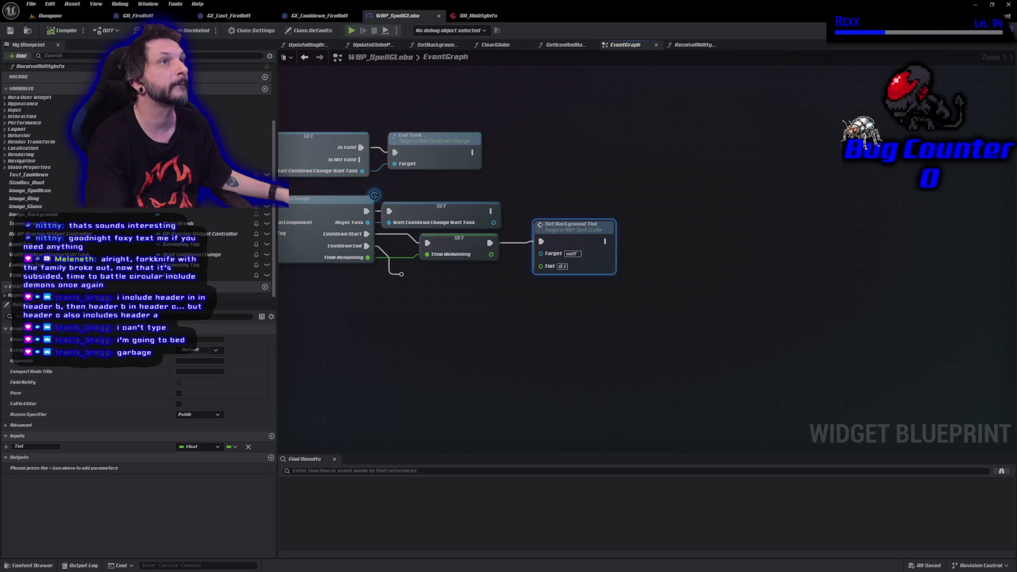
click(50, 16)
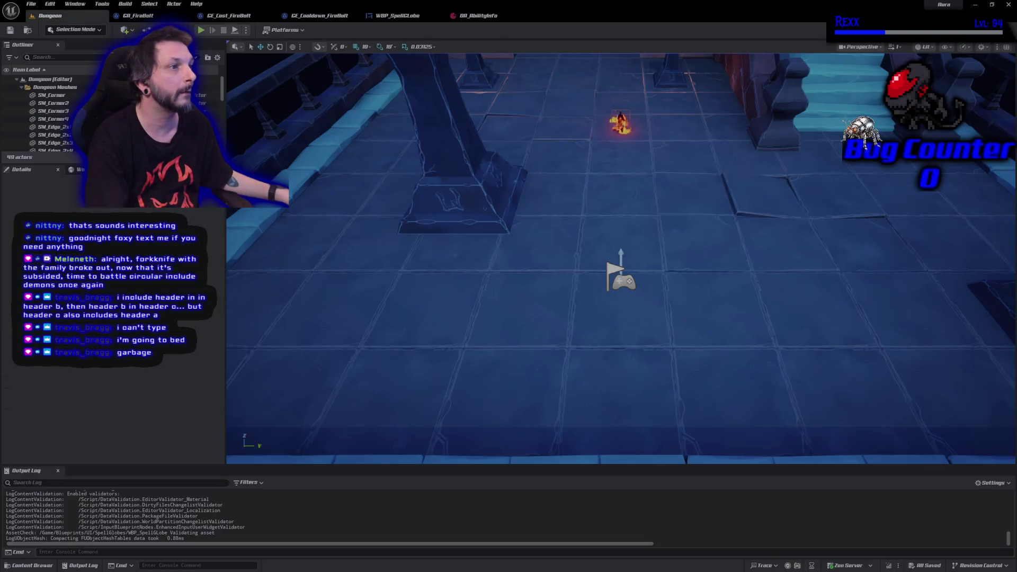
- Play the Dungeon level, cast FireBolt to trigger its cooldown, stop, and return to WBP_SpellGlobe
click(201, 31)
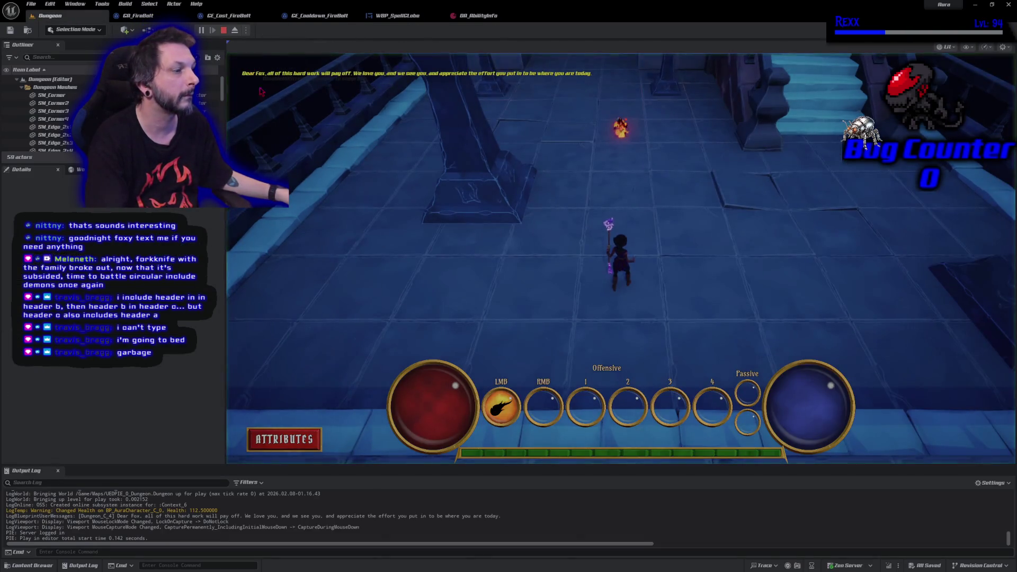
click(638, 171)
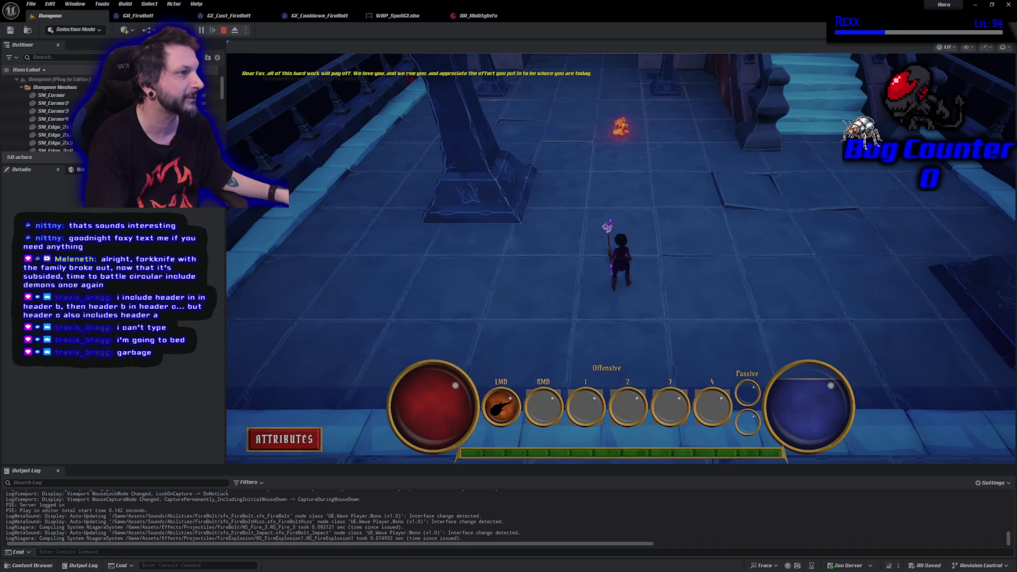
click(224, 31)
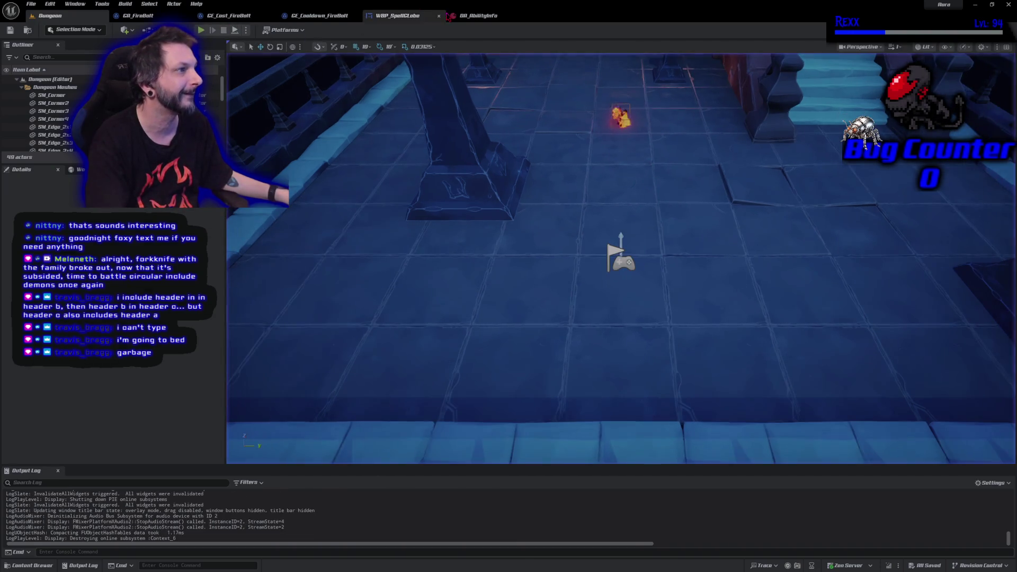
click(393, 16)
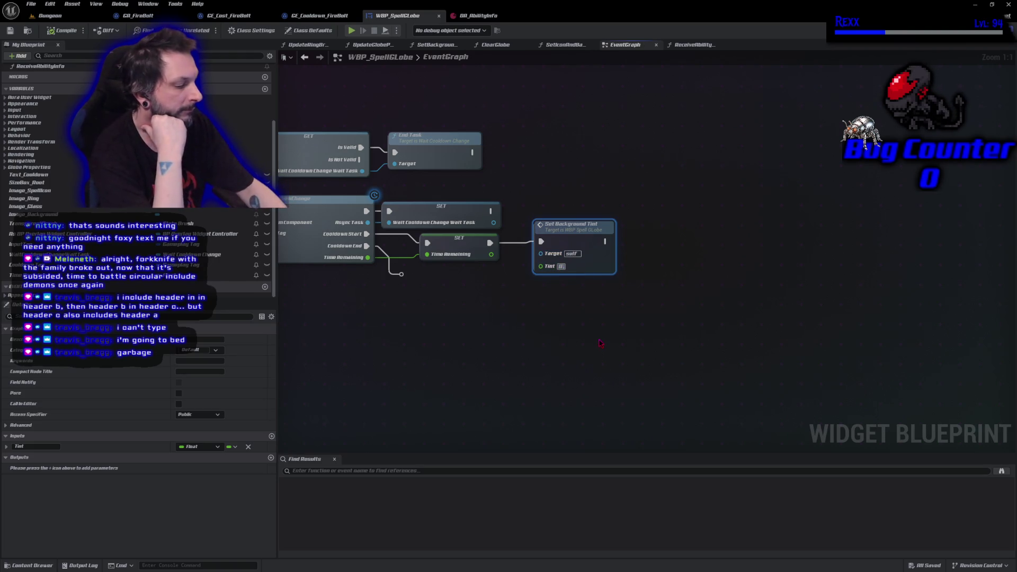
- Lower the Set Background Tint value to 0.05 and save WBP_SpellGlobe
text(0.05)
key(Return)
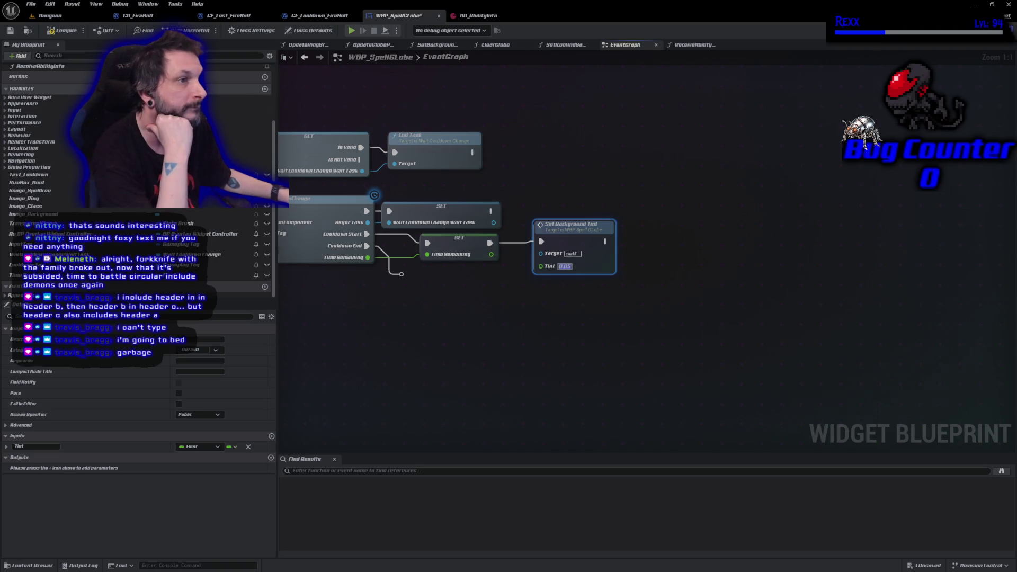
key(ctrl+s)
- Save all modified assets and switch back to the Dungeon level
click(31, 4)
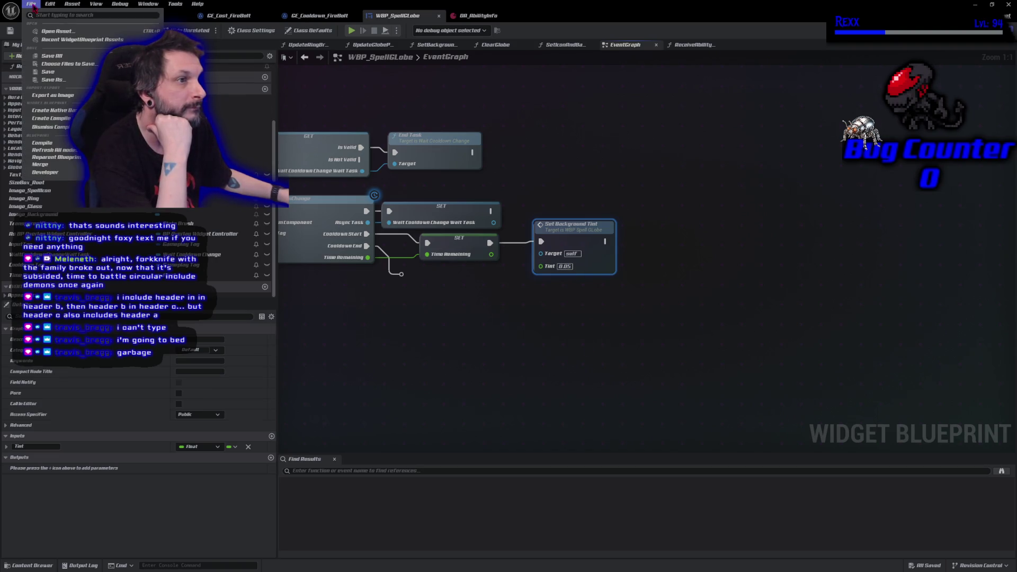
click(55, 56)
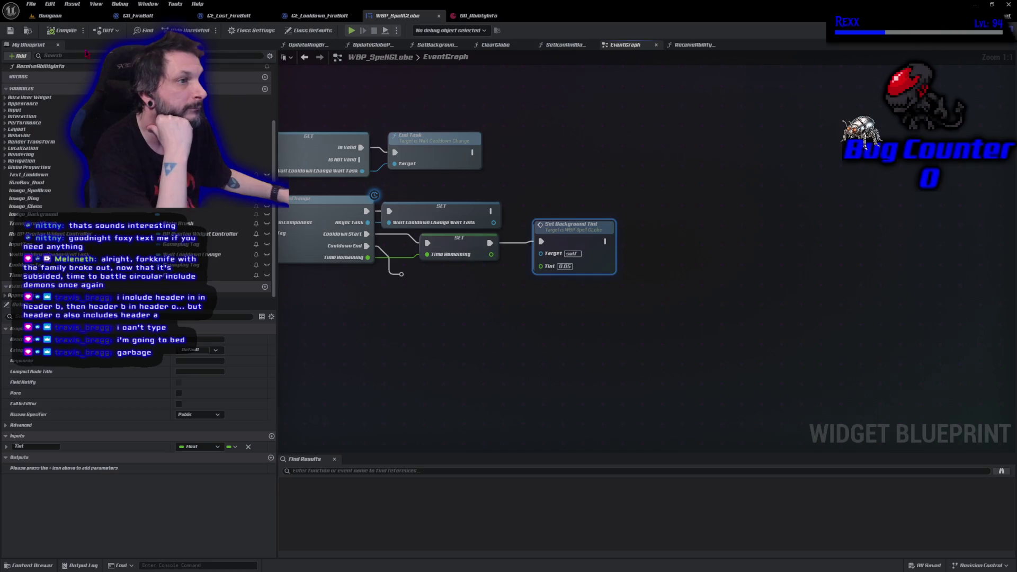
click(51, 15)
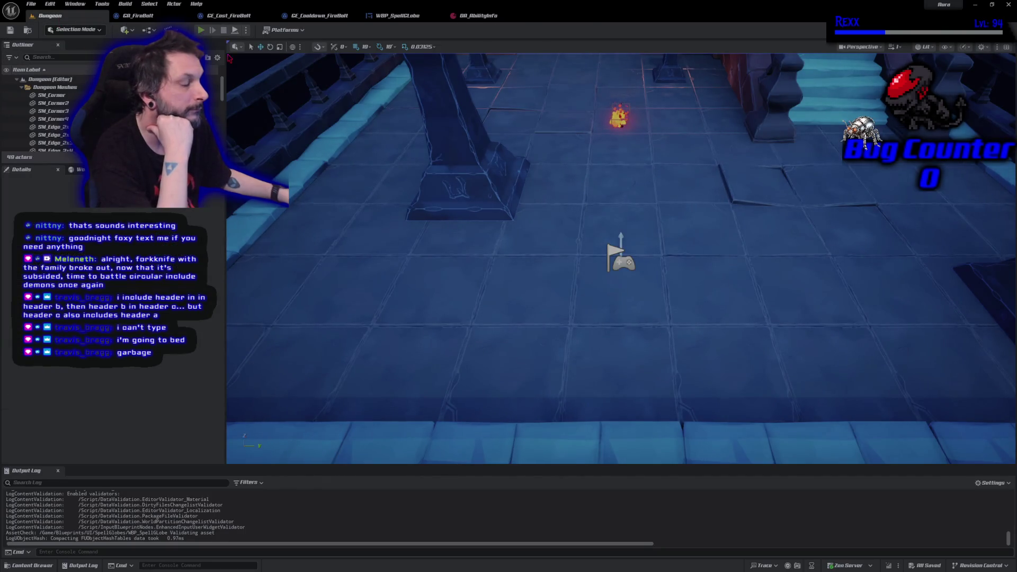
key(alt+p)
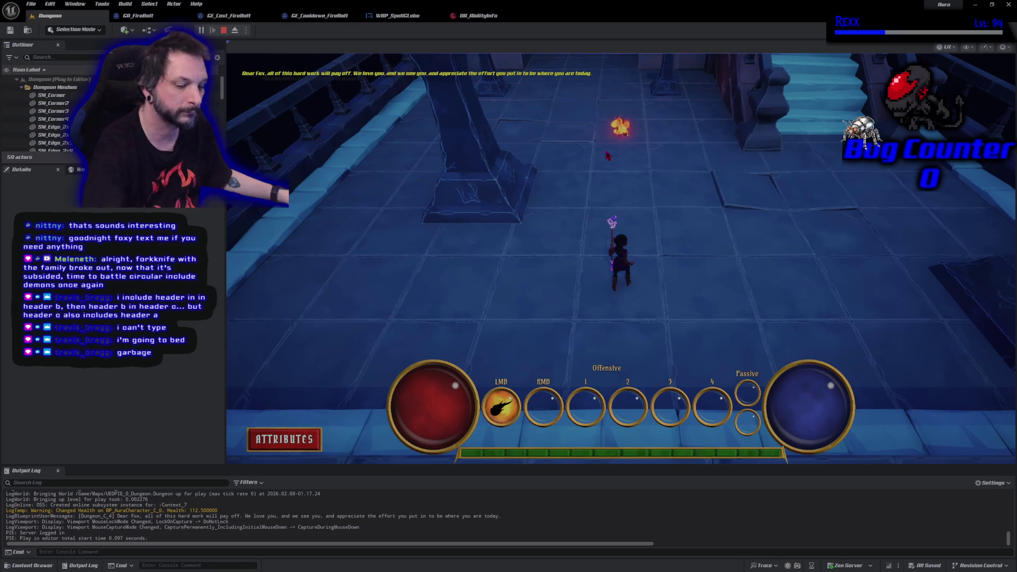
click(667, 85)
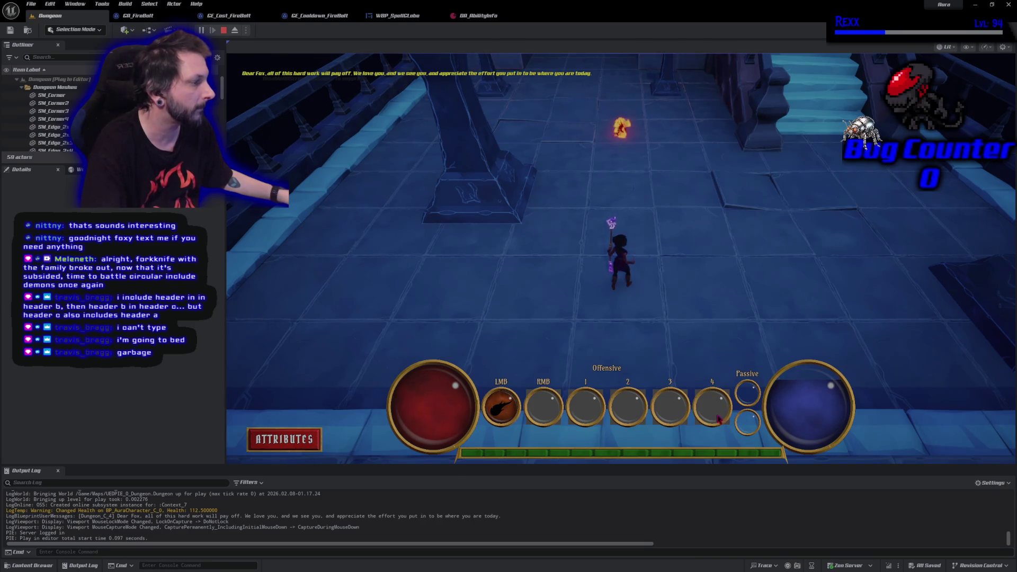
key(Escape)
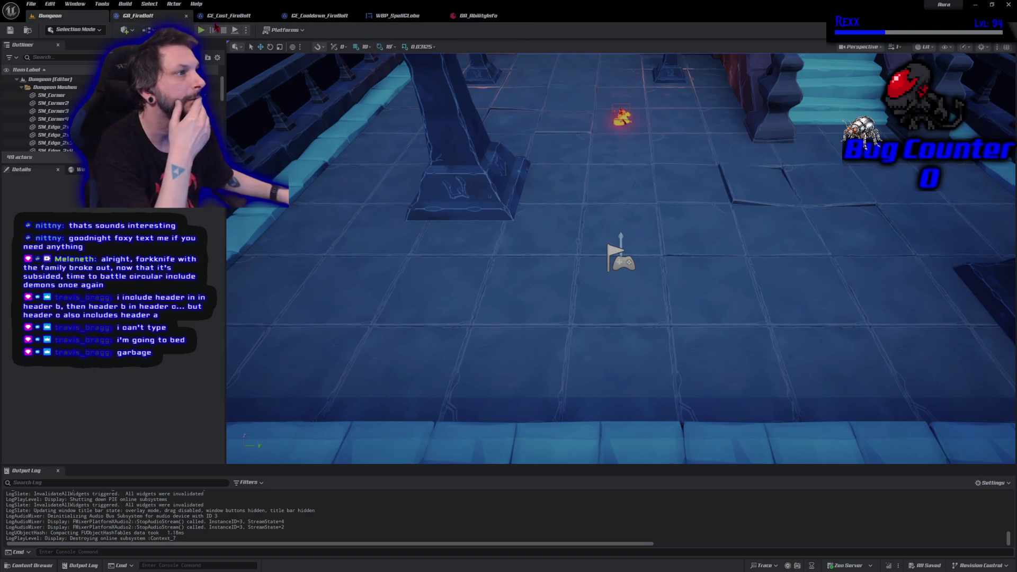
click(418, 20)
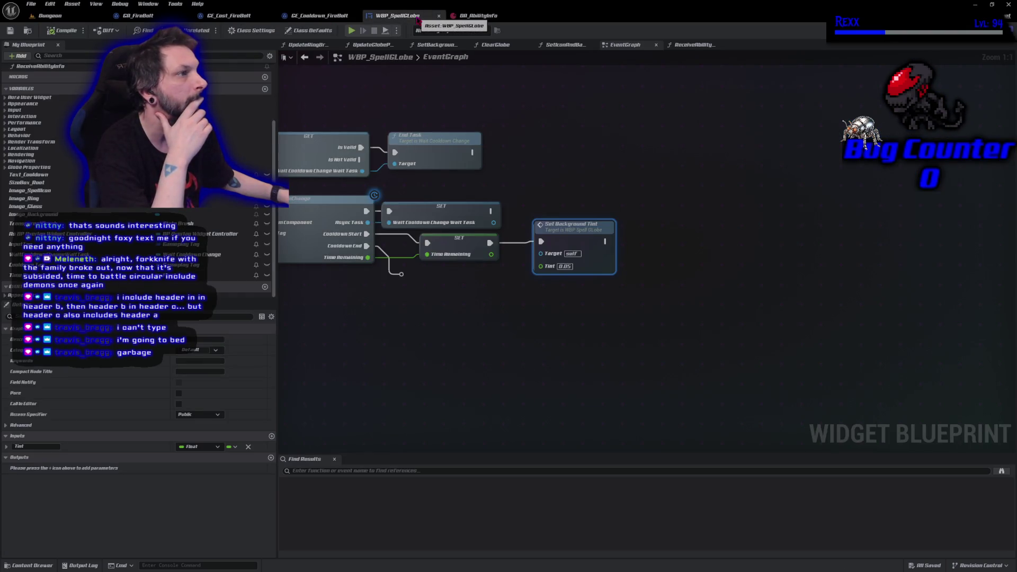
click(58, 16)
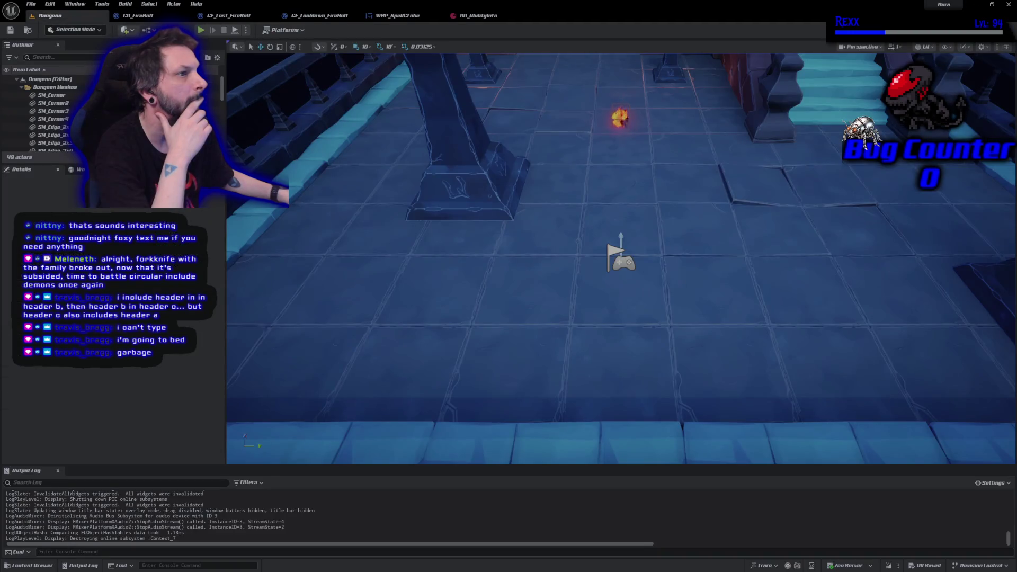
click(200, 30)
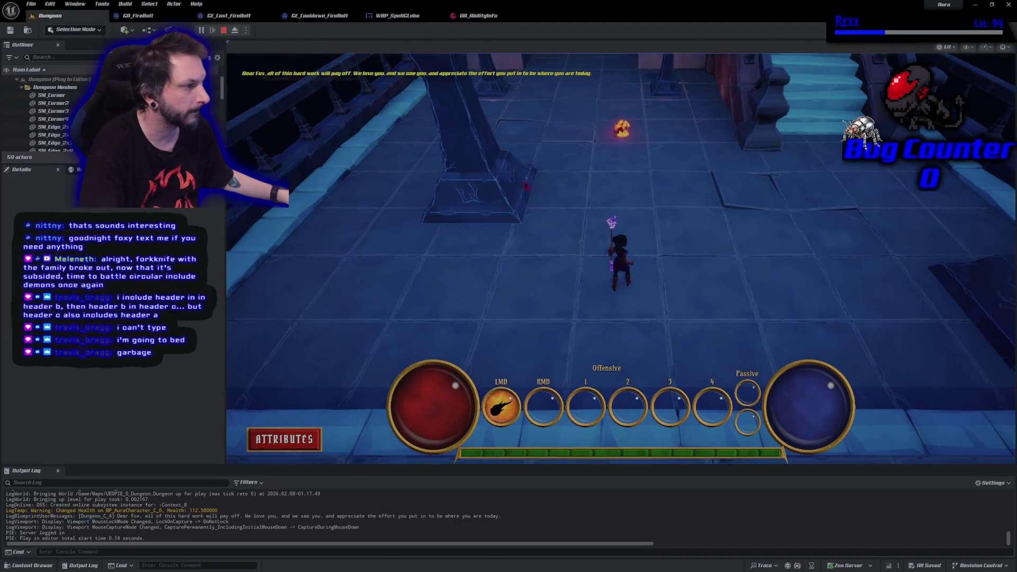
click(692, 227)
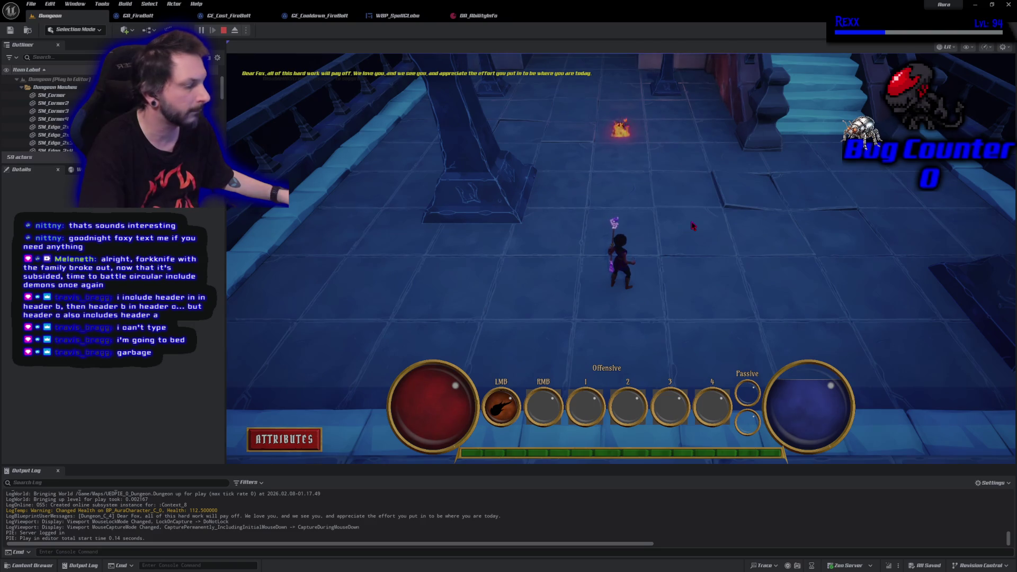
key(Escape)
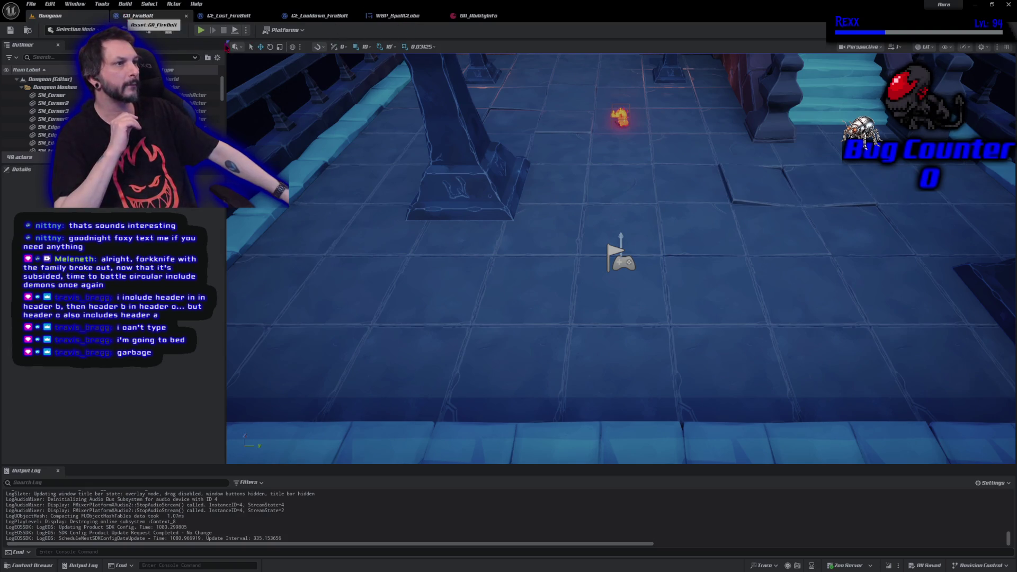
- Play the Dungeon level and cast a fireball, then restart play and cast another to trigger cooldown
click(201, 30)
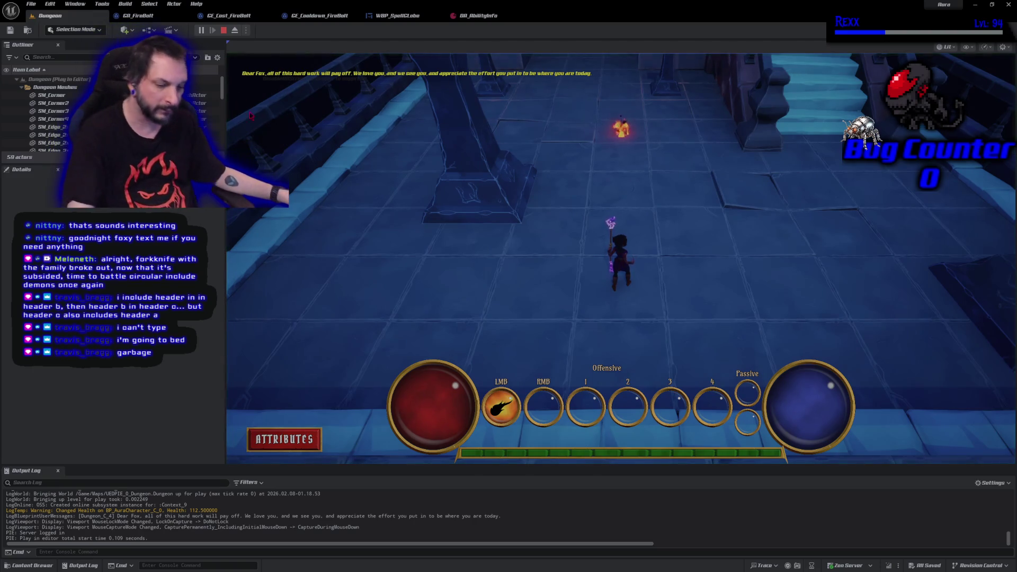
click(762, 139)
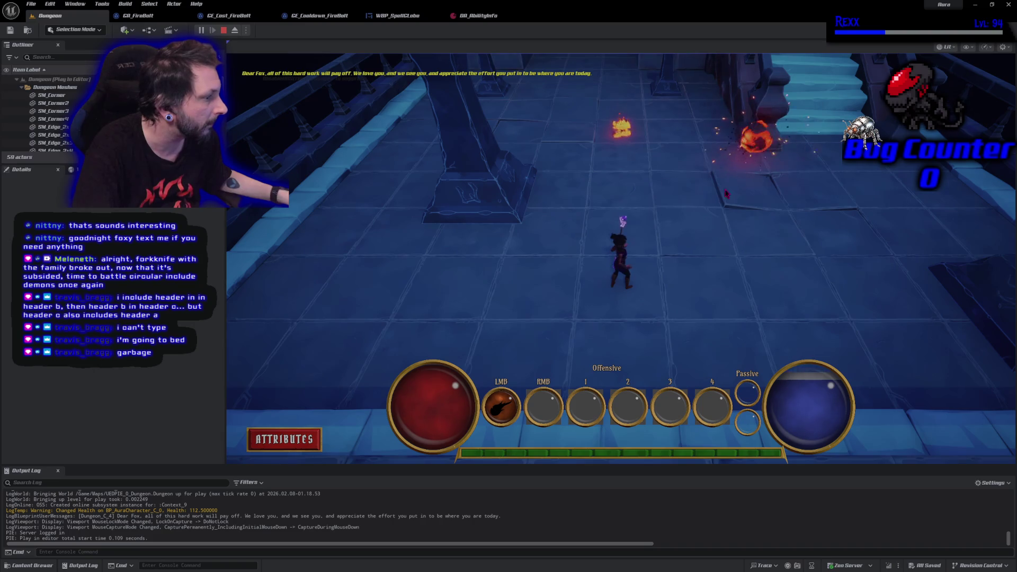
key(Escape)
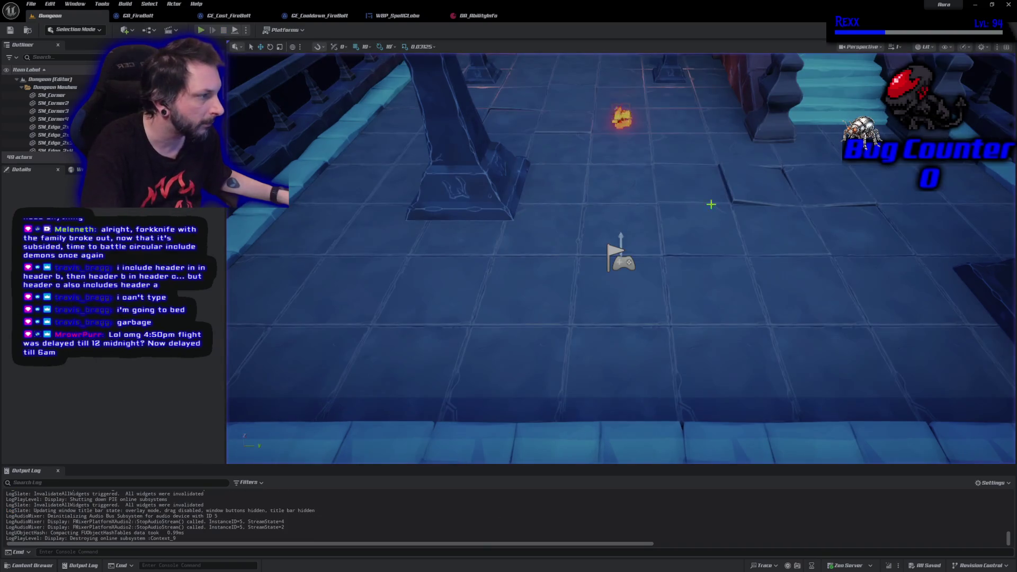
key(alt+p)
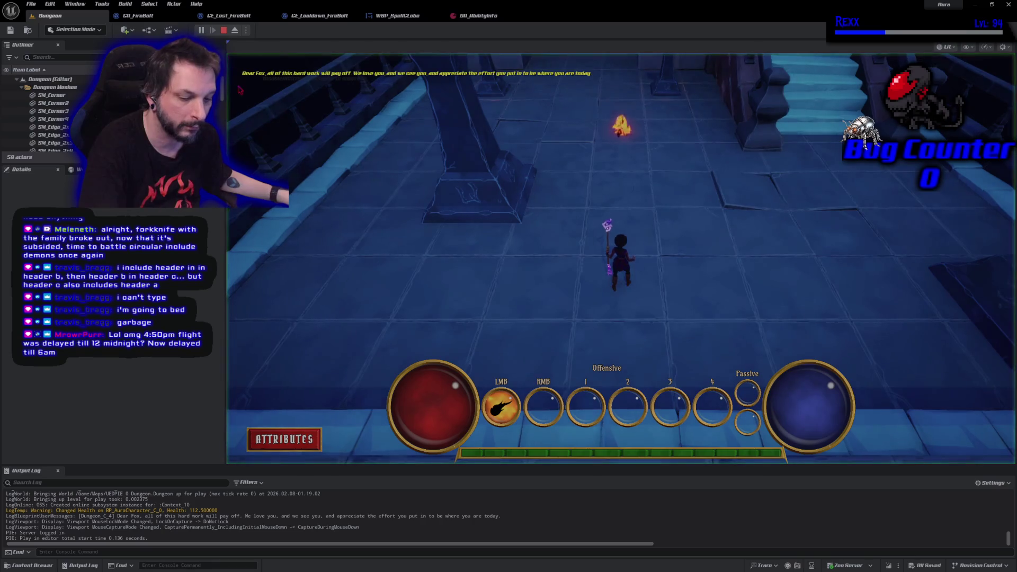
click(702, 187)
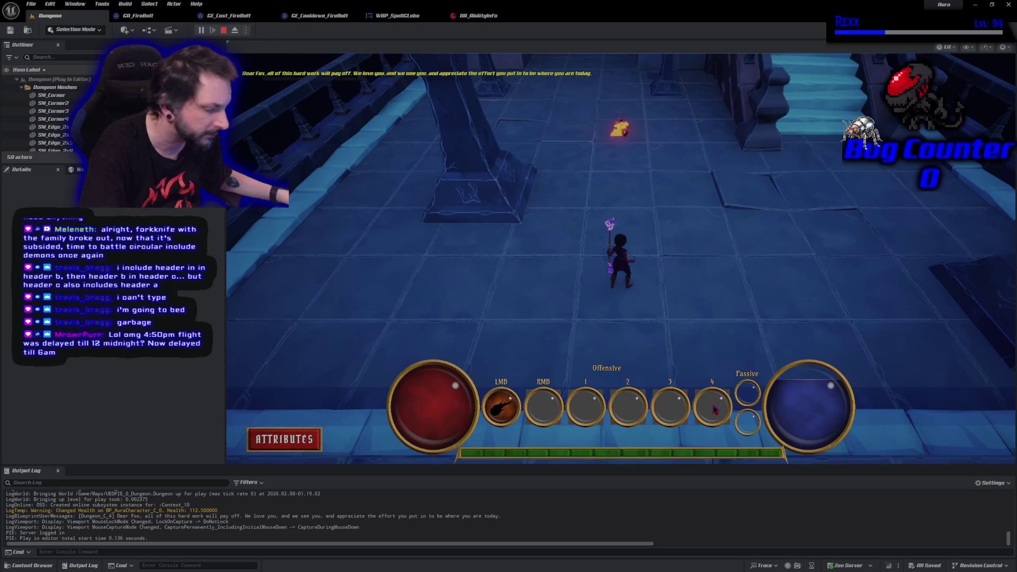
- Stop play, glance at DA_AbilityInfo, and return to WBP_SpellGlobe's WaitForCooldownChange node
key(Escape)
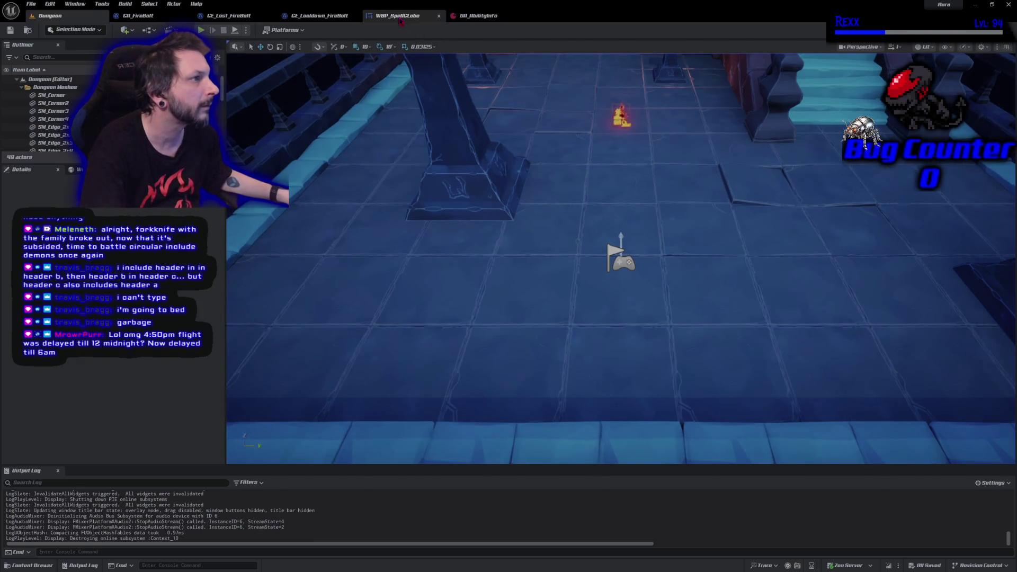
click(399, 16)
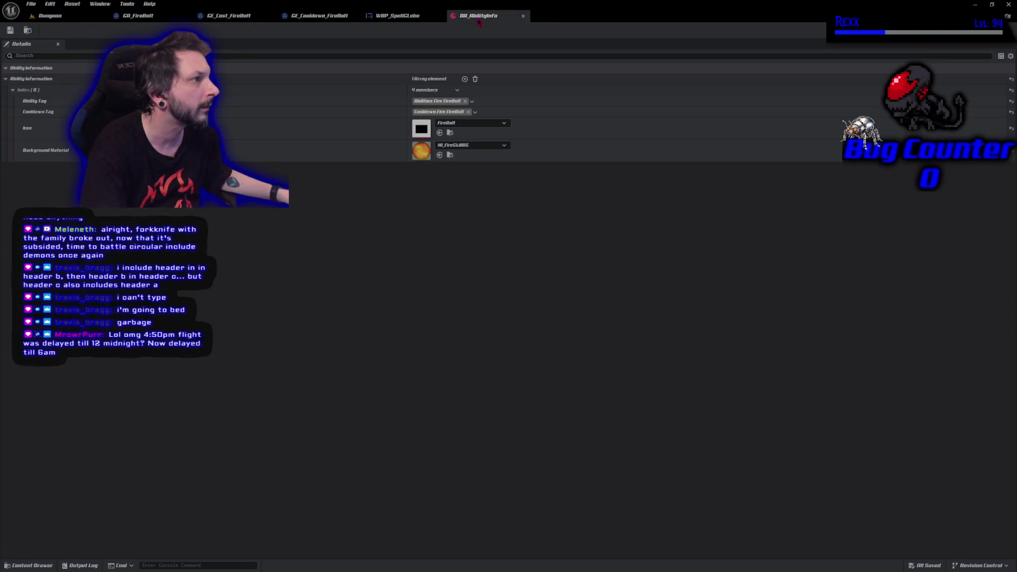
click(478, 16)
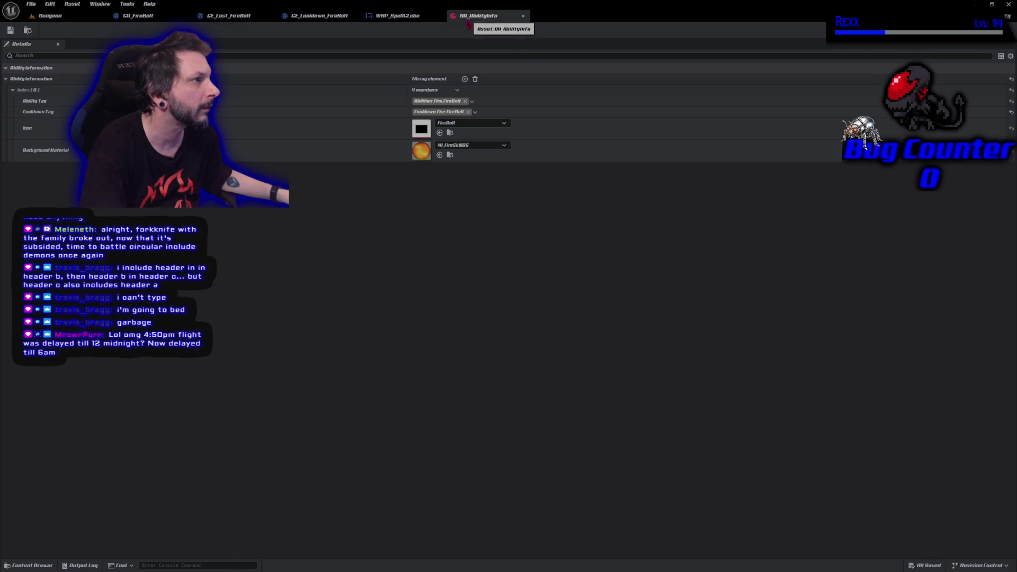
click(408, 16)
drag(401, 313, 578, 317)
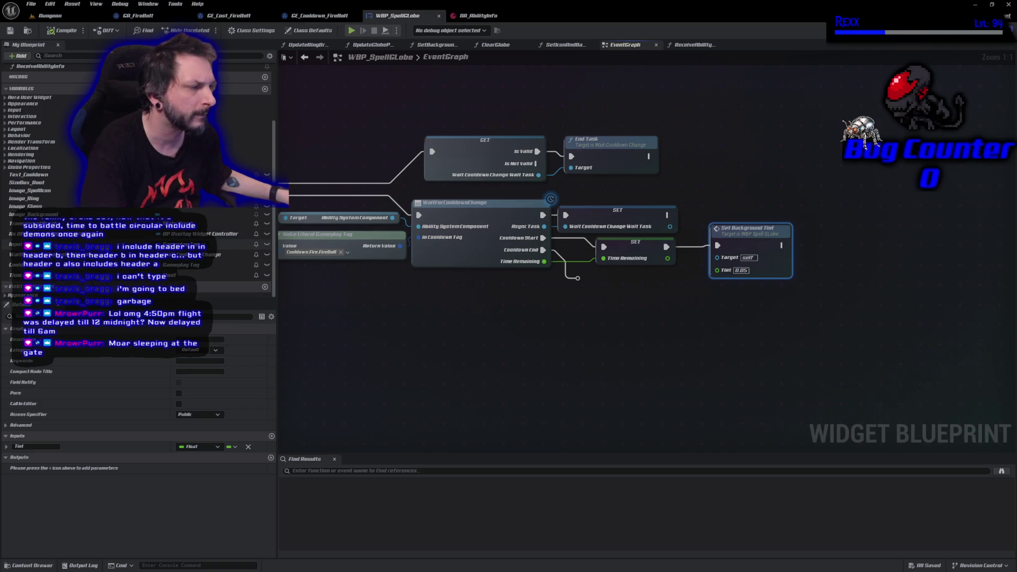
mouse_move(587, 374)
mouse_down()
mouse_move(586, 329)
mouse_move(727, 307)
mouse_move(810, 327)
mouse_move(556, 315)
mouse_up()
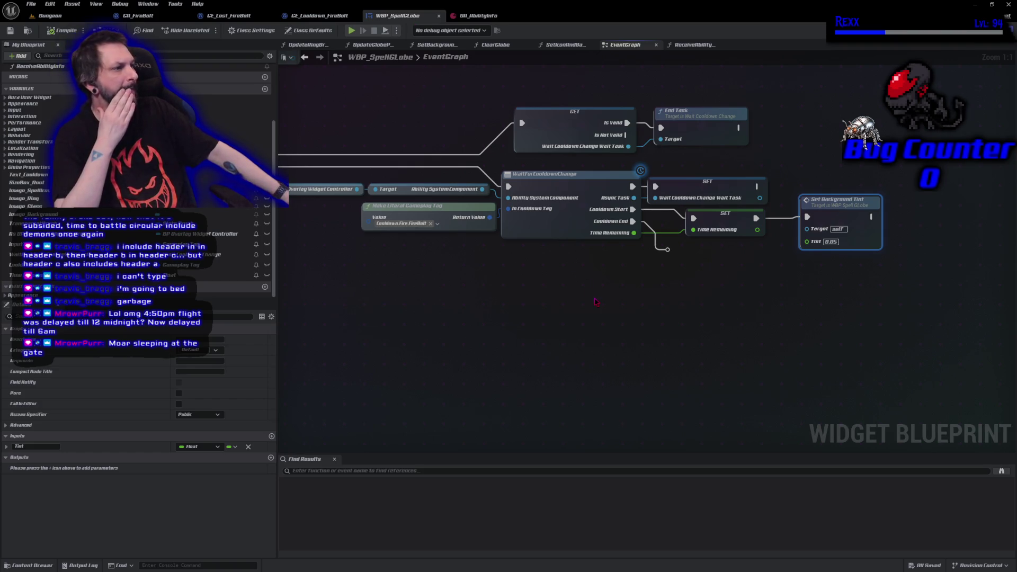
mouse_move(595, 302)
mouse_down()
mouse_move(544, 334)
mouse_move(617, 349)
mouse_up()
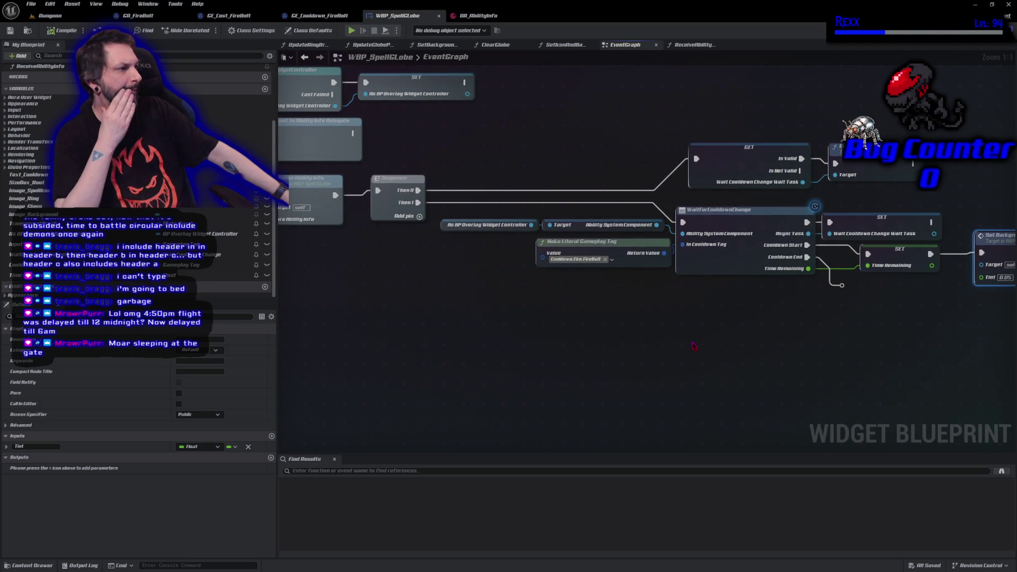
drag(501, 341, 649, 352)
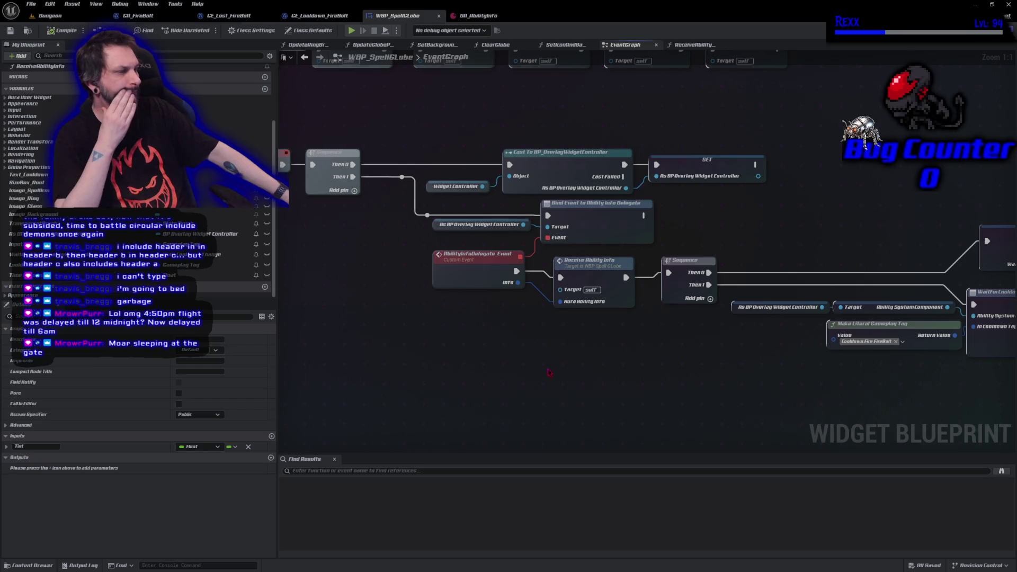
mouse_move(548, 372)
mouse_down()
mouse_move(560, 397)
mouse_move(603, 400)
mouse_move(641, 459)
mouse_up()
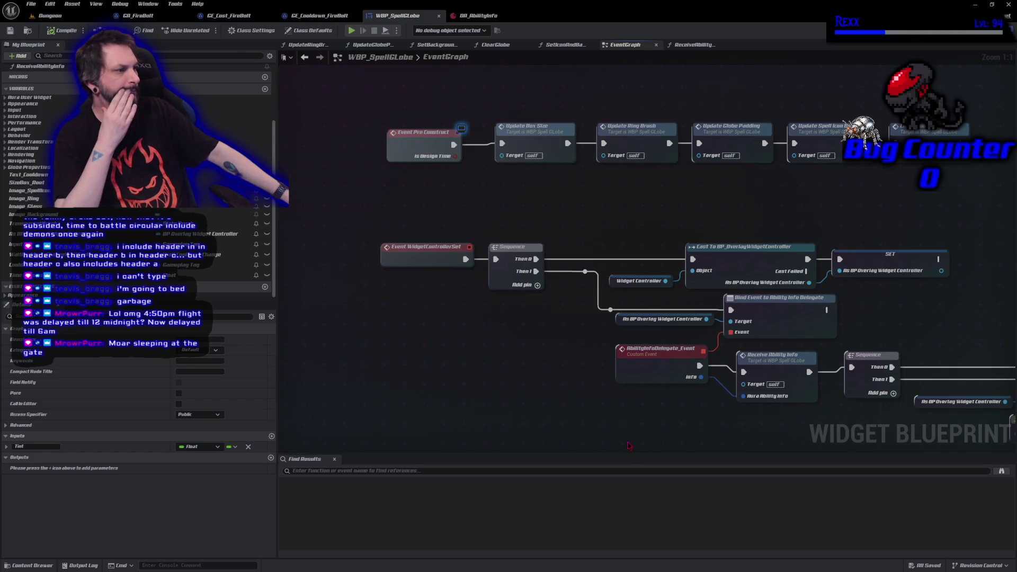
drag(628, 445, 516, 382)
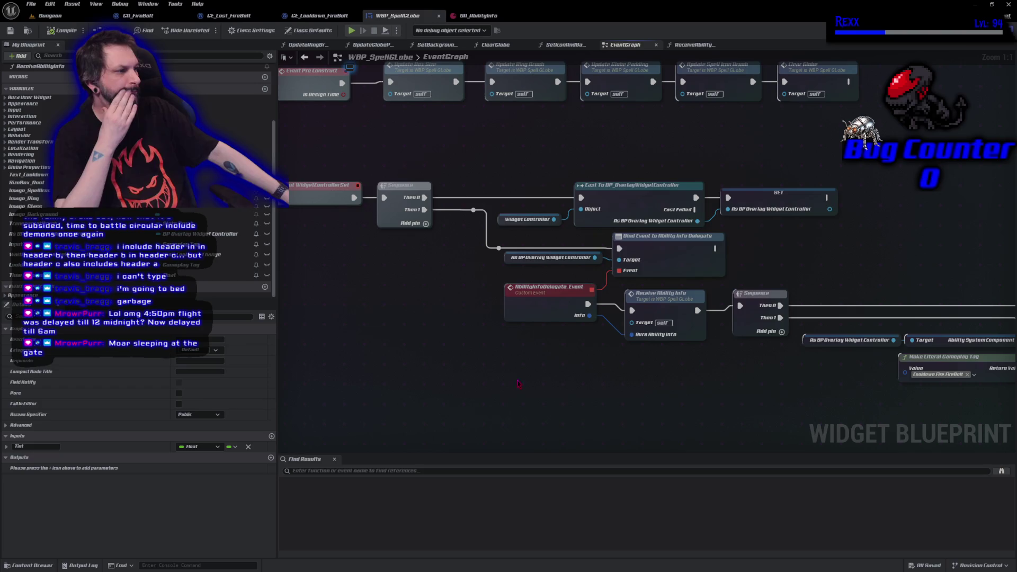
drag(683, 395, 479, 370)
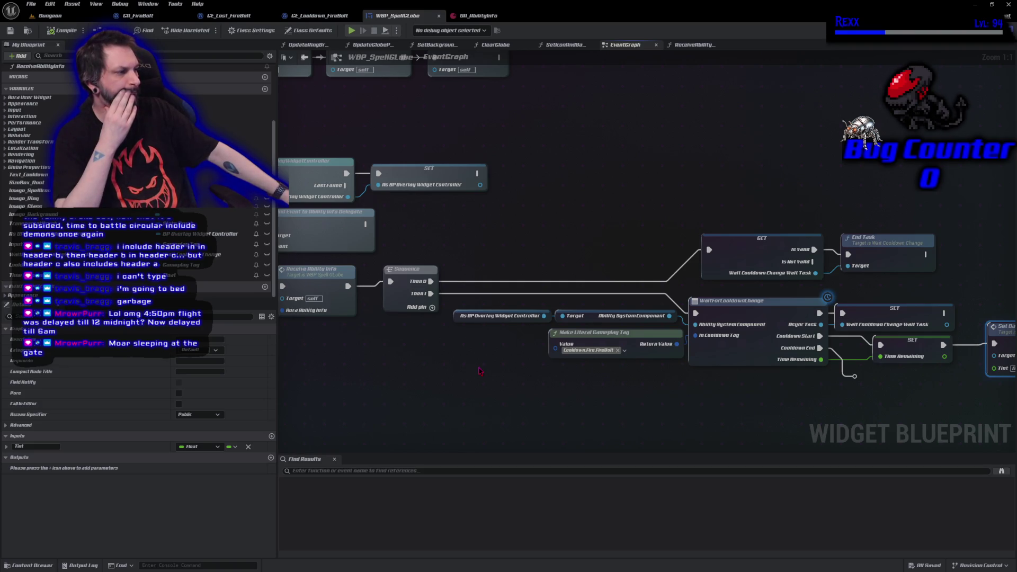
drag(588, 395, 488, 350)
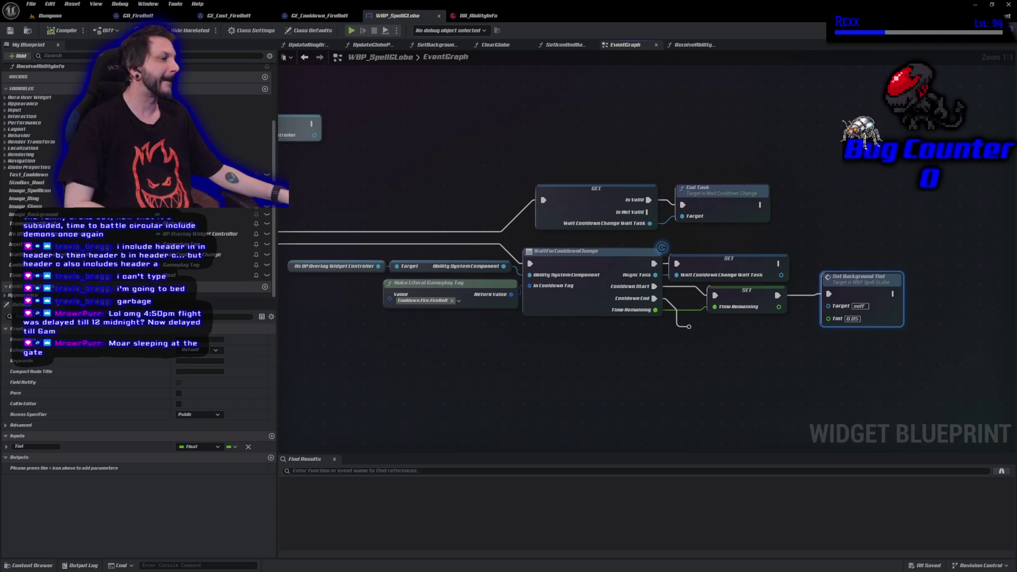
mouse_move(391, 169)
mouse_down()
mouse_move(535, 198)
mouse_move(665, 207)
mouse_move(705, 196)
mouse_move(652, 220)
mouse_move(648, 306)
mouse_move(660, 318)
mouse_up()
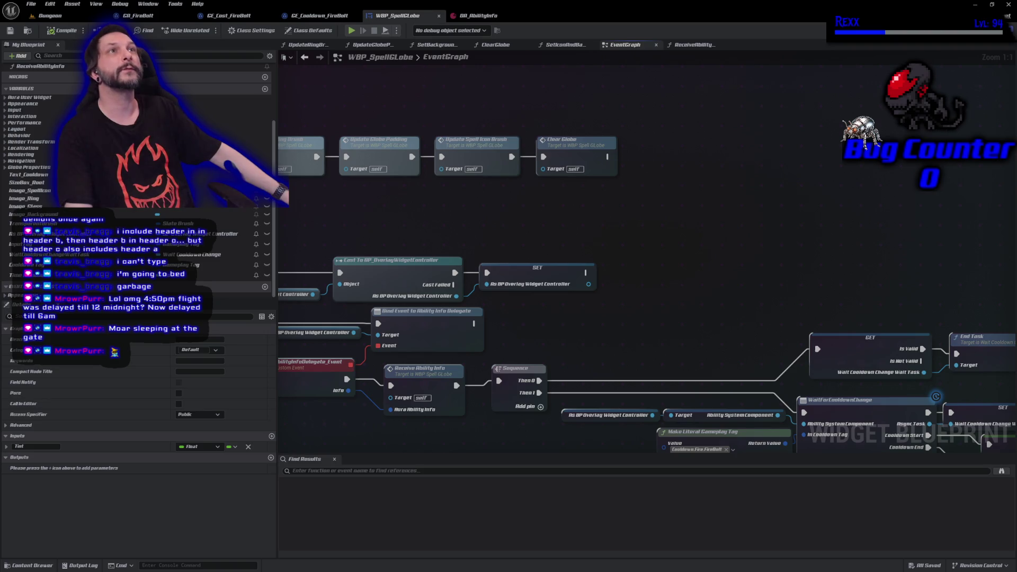
mouse_move(581, 239)
mouse_down()
mouse_move(774, 157)
mouse_move(656, 114)
mouse_up()
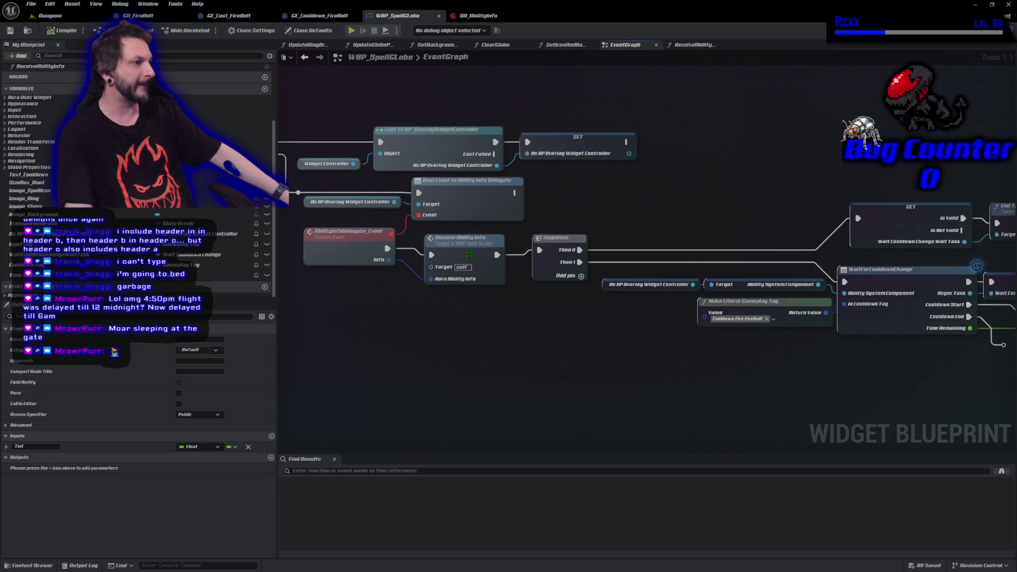
- Open the ReceiveAbilityInfo function graph and reposition its entry node to straighten the wire
double_click(471, 258)
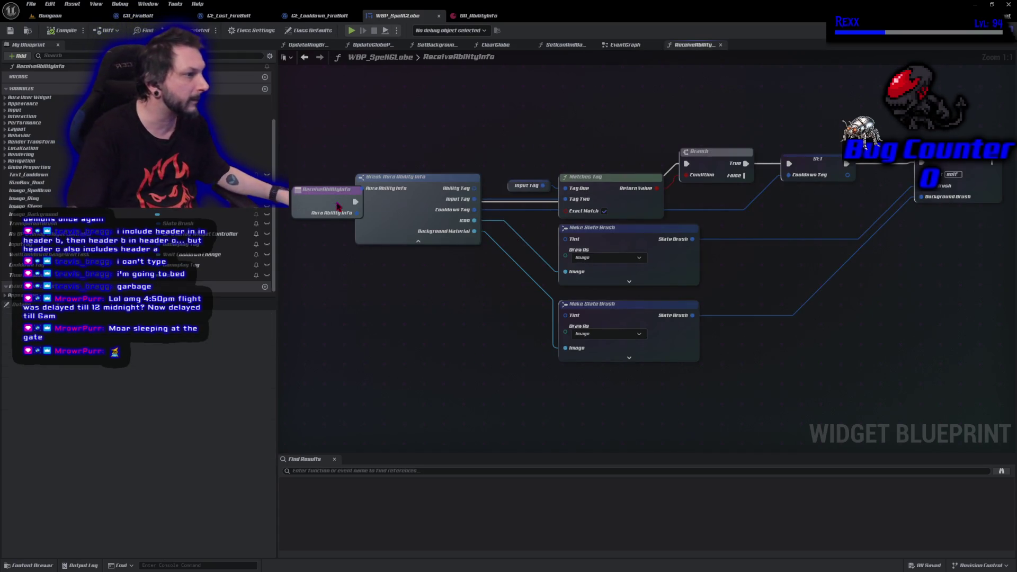
drag(335, 204, 310, 204)
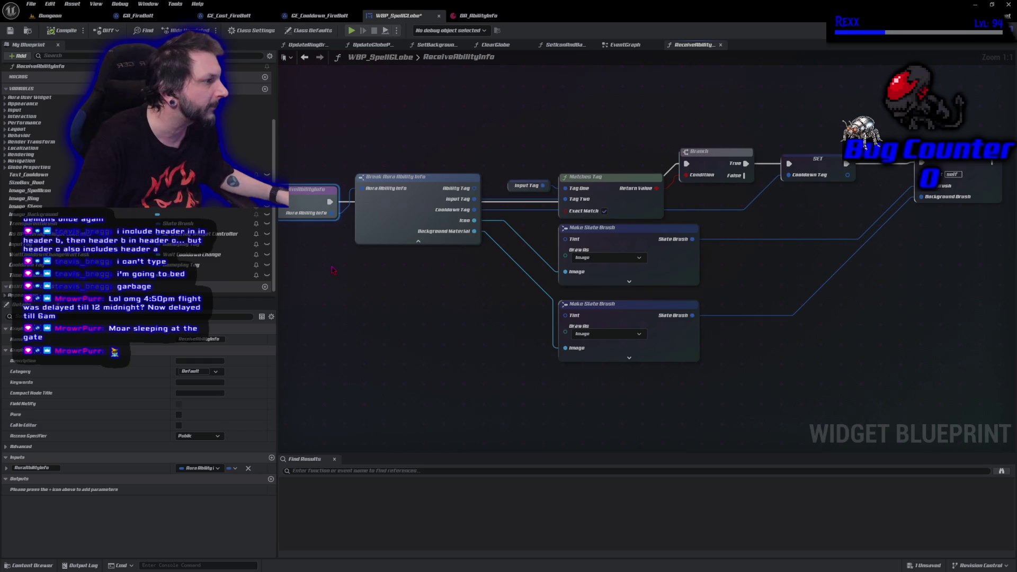
drag(311, 192, 310, 153)
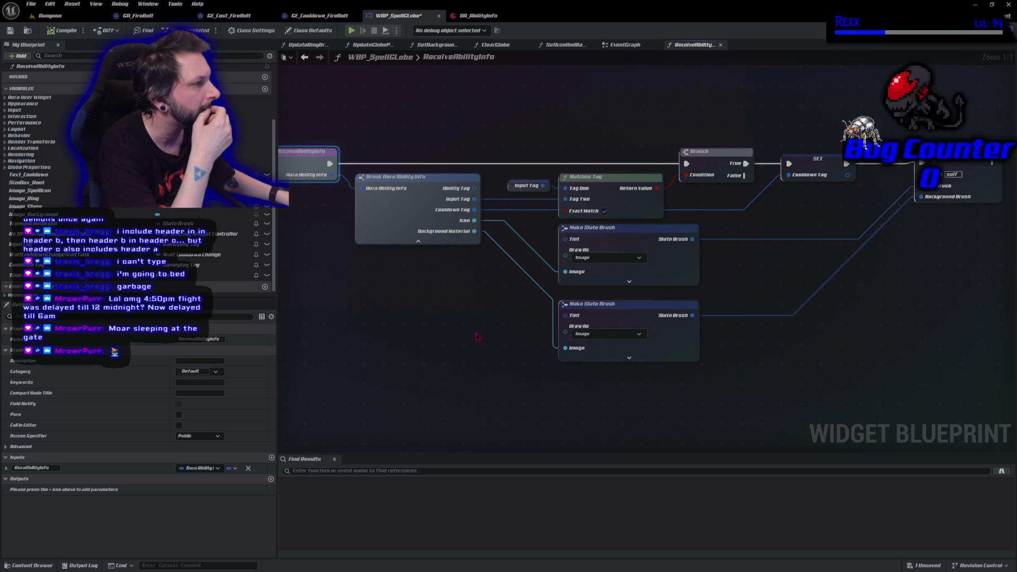
right_click(476, 336)
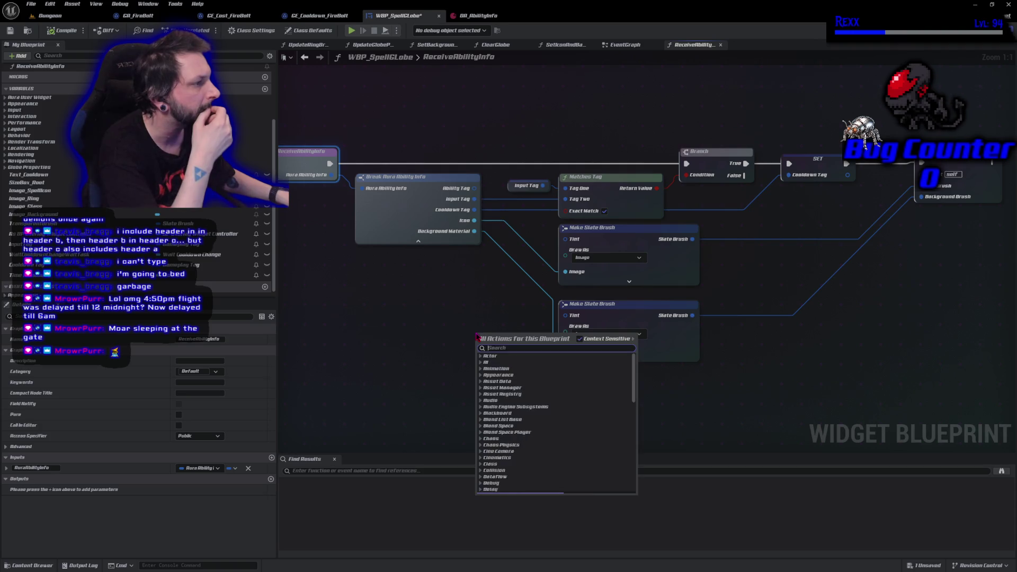
click(443, 324)
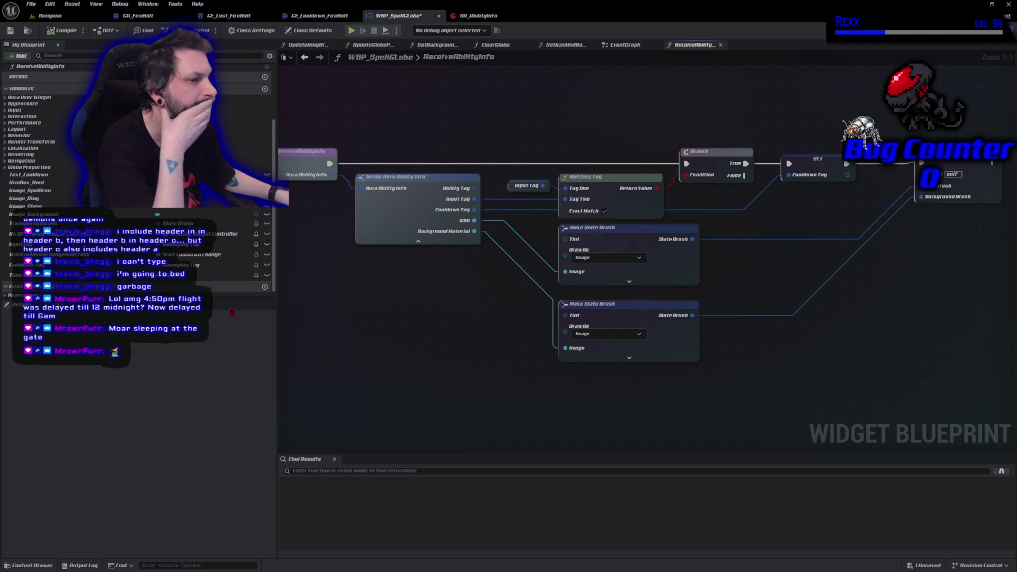
- Revisit Receive Ability Info from the EventGraph, then save the WBP_SpellGlobe blueprint
key(alt+Left)
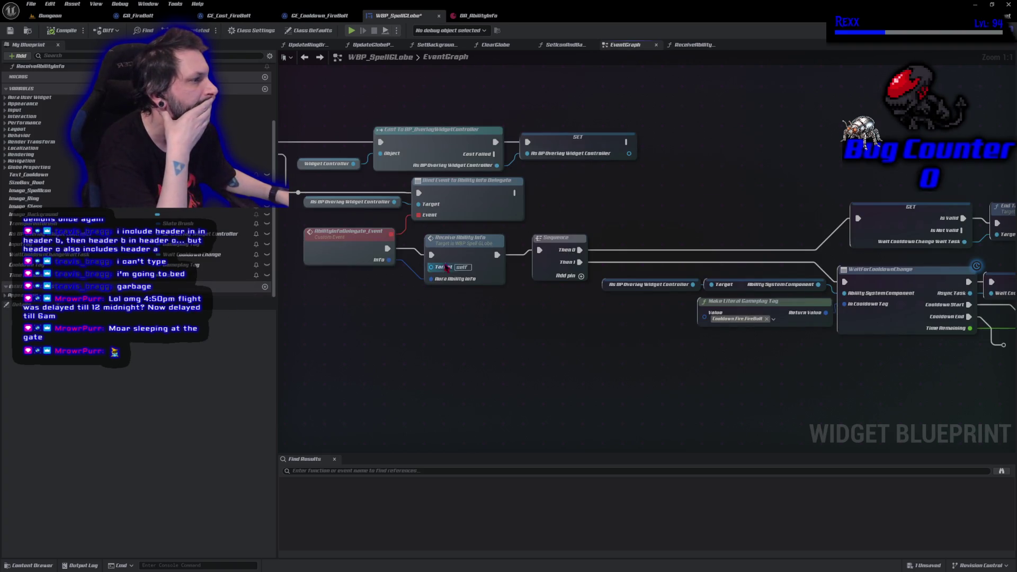
double_click(443, 274)
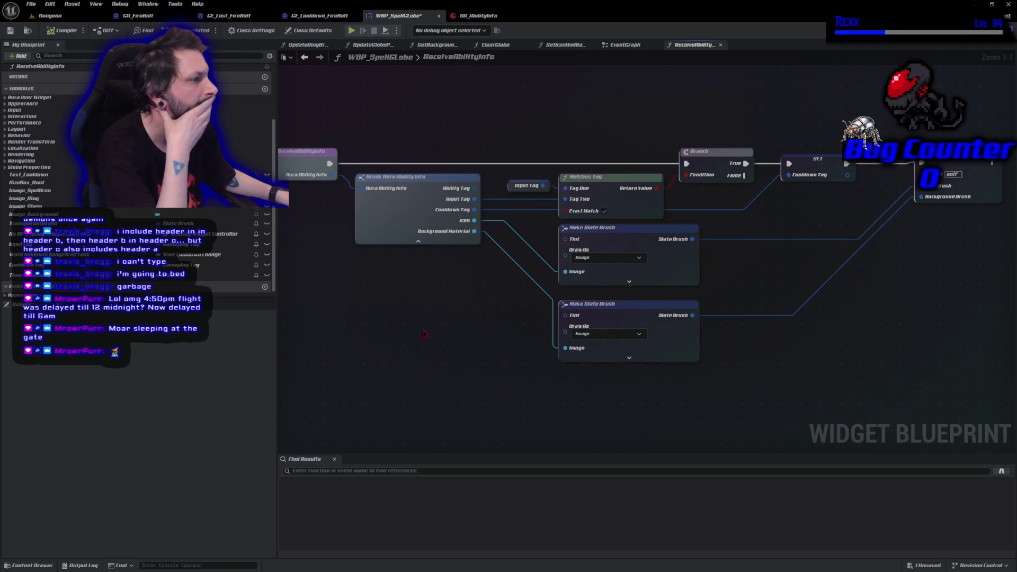
key(alt+Left)
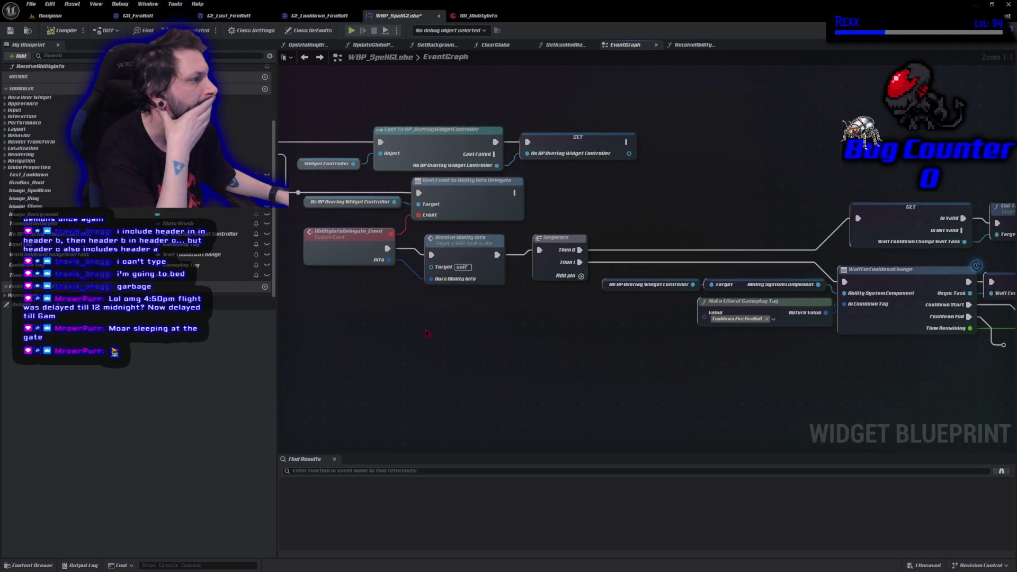
mouse_move(426, 333)
mouse_down()
mouse_move(517, 358)
mouse_move(622, 441)
mouse_move(683, 422)
mouse_move(597, 380)
mouse_move(438, 354)
mouse_up()
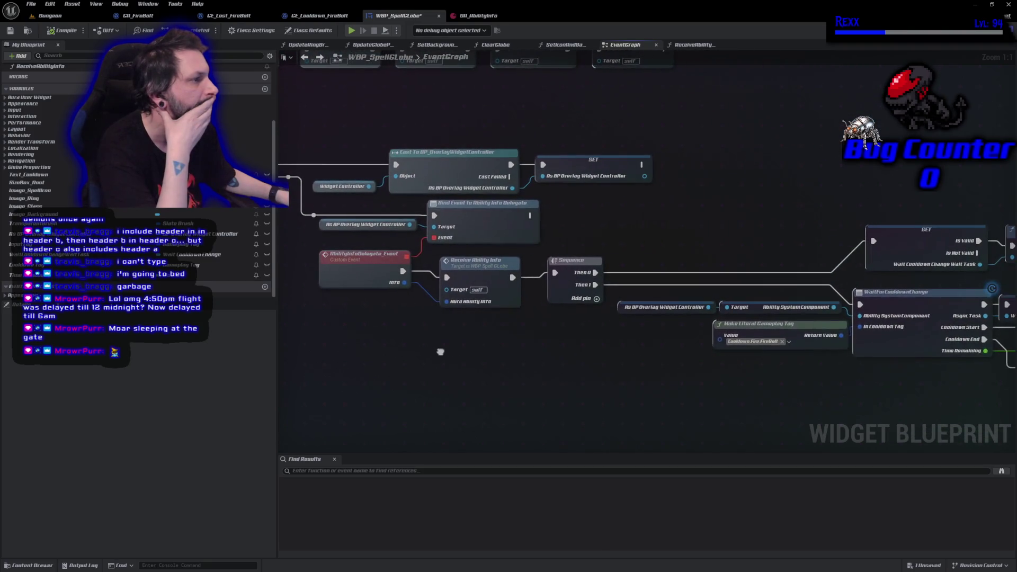
key(ctrl+s)
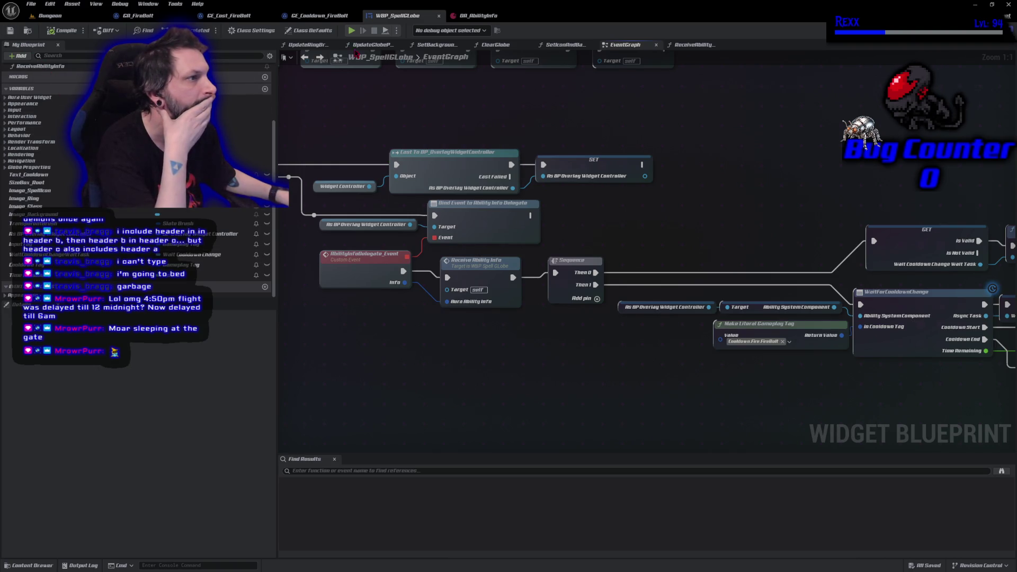
click(320, 17)
click(233, 17)
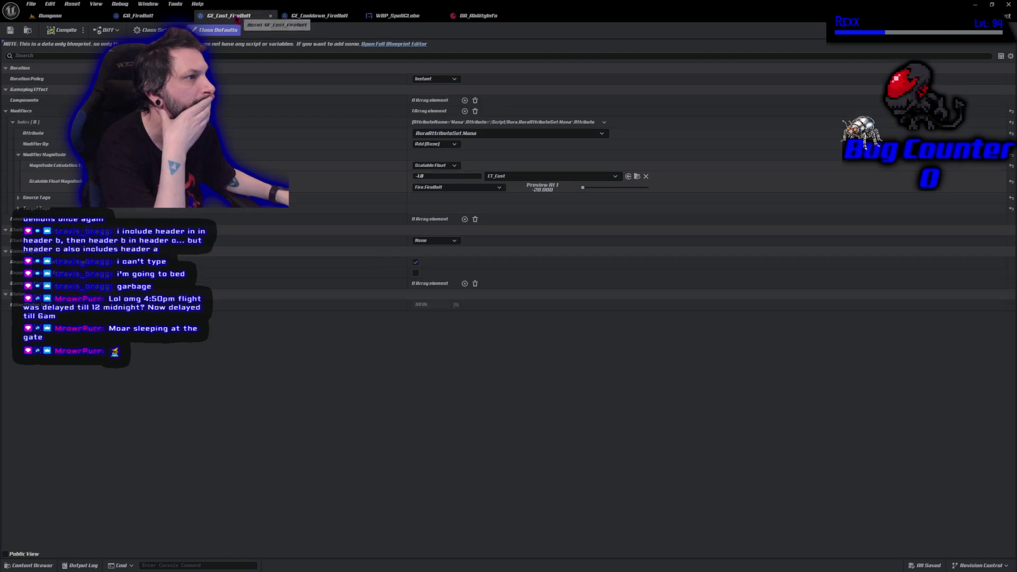
click(175, 16)
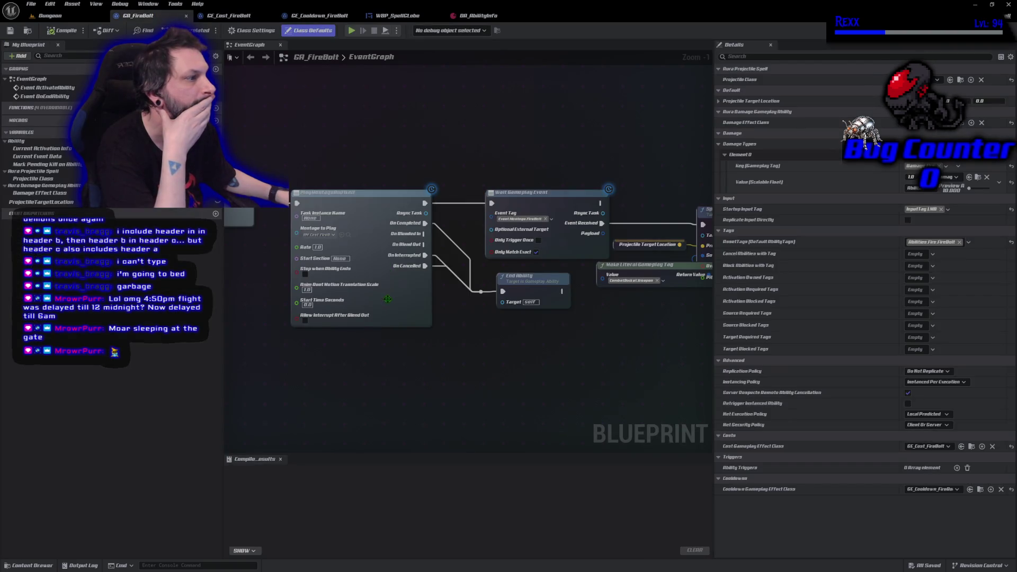
scroll(386, 305, down, 1)
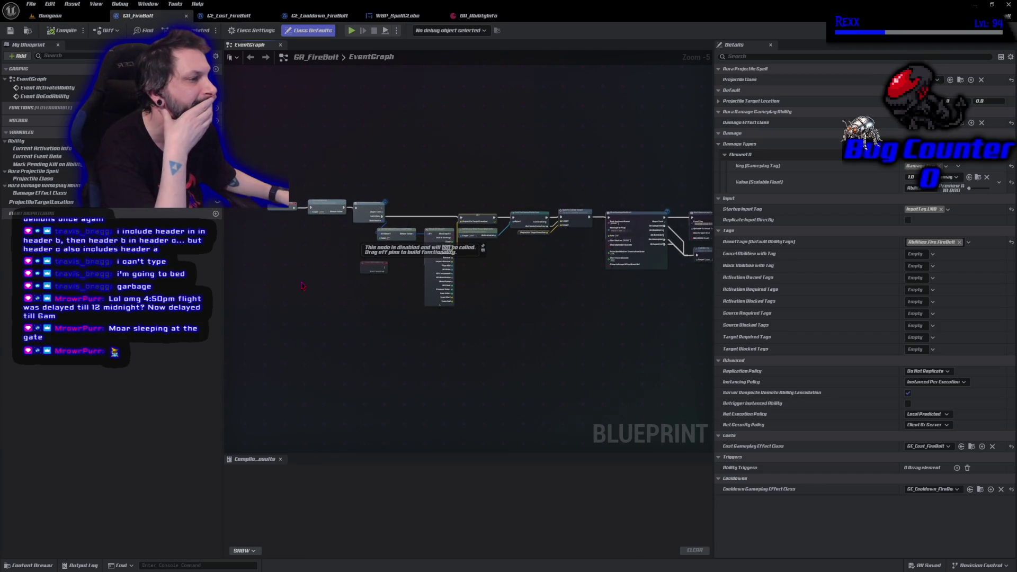
scroll(303, 286, up, 2)
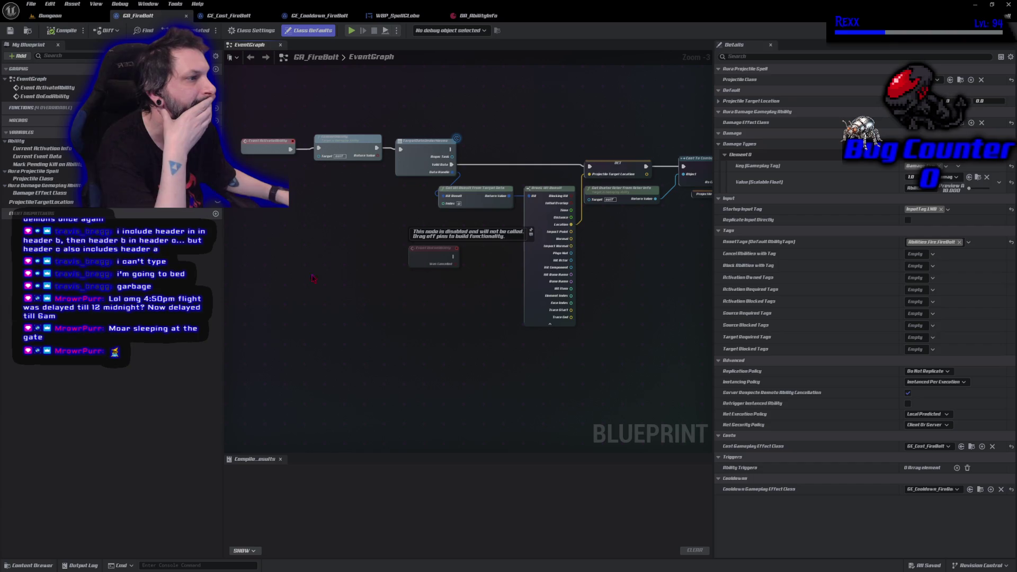
mouse_move(667, 301)
mouse_down()
mouse_move(481, 288)
mouse_move(212, 313)
mouse_move(400, 306)
mouse_up()
drag(226, 315, 226, 314)
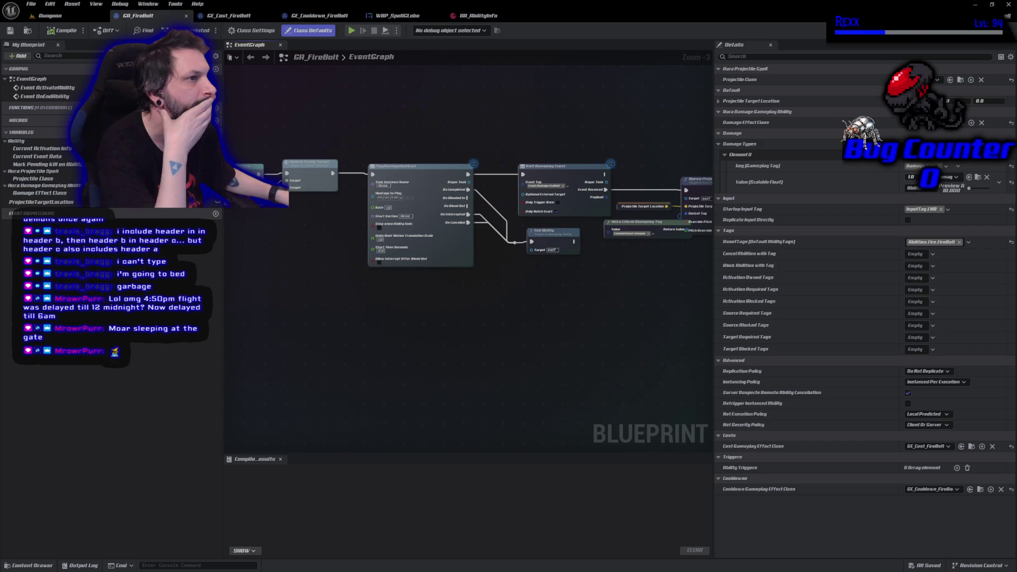
click(228, 15)
click(320, 15)
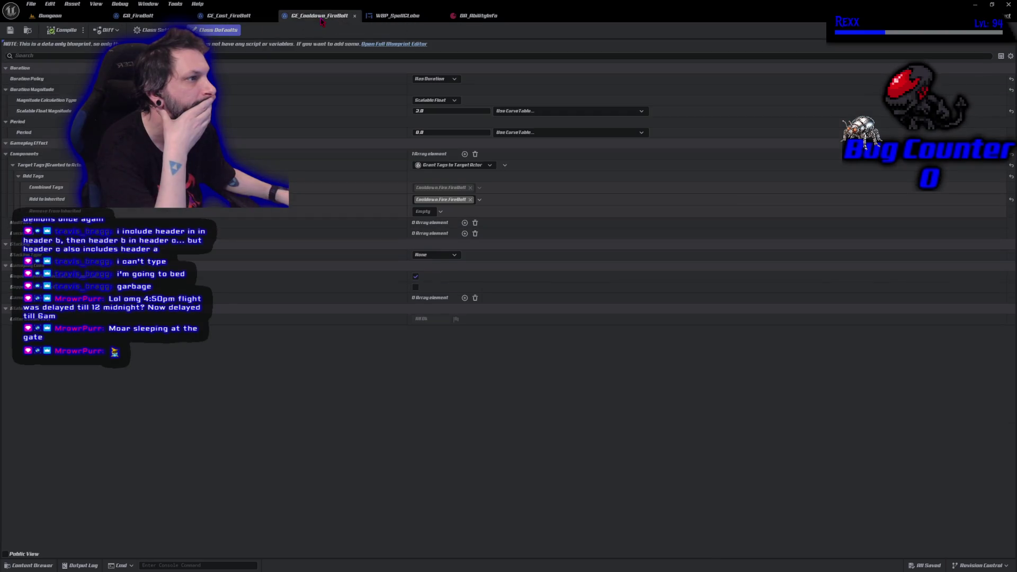
click(397, 16)
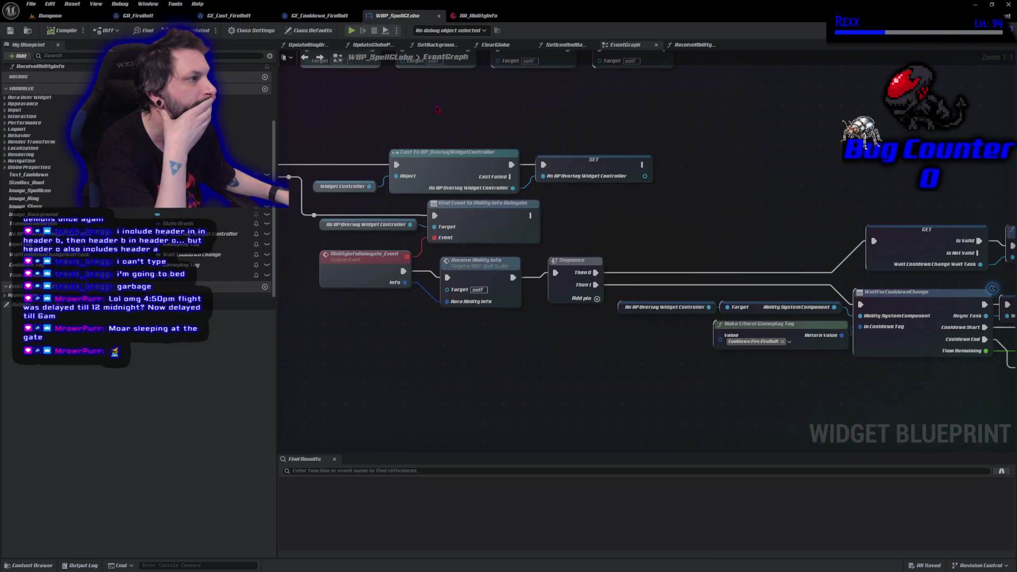
- Look over the WaitForCooldownChange and Bind Event wiring, then open the Content Drawer at FireBolt
mouse_move(437, 109)
mouse_down()
mouse_move(466, 209)
mouse_move(595, 190)
mouse_up()
scroll(584, 201, down, 1)
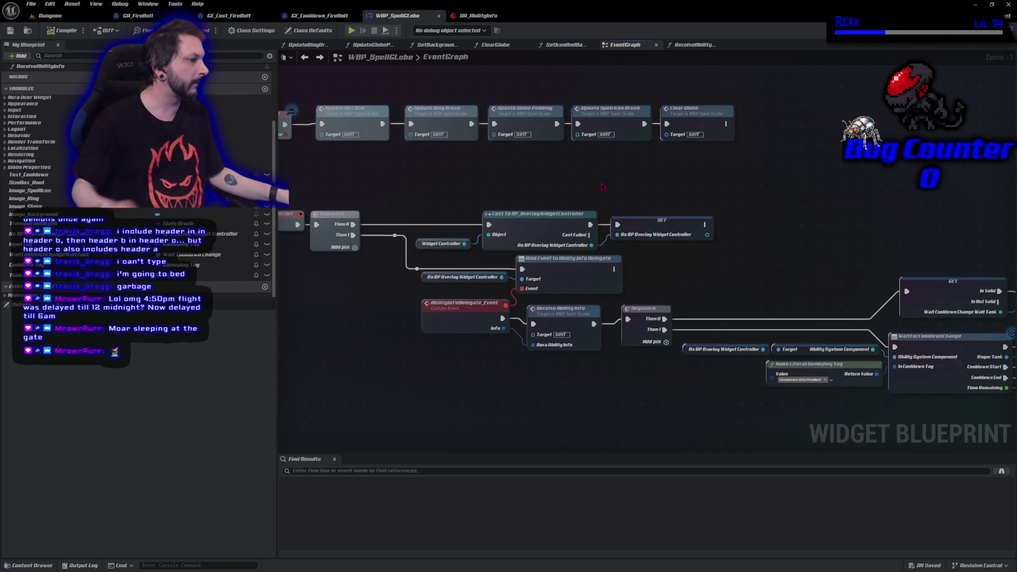
mouse_move(611, 275)
mouse_down()
mouse_move(452, 283)
mouse_move(576, 264)
mouse_up()
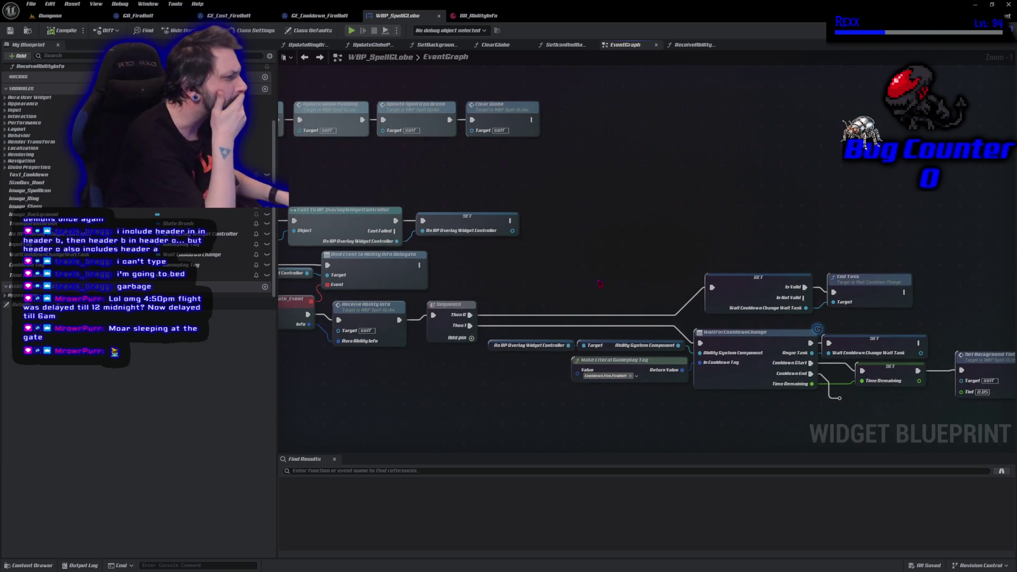
mouse_move(643, 297)
mouse_down()
mouse_move(523, 261)
mouse_move(717, 254)
mouse_up()
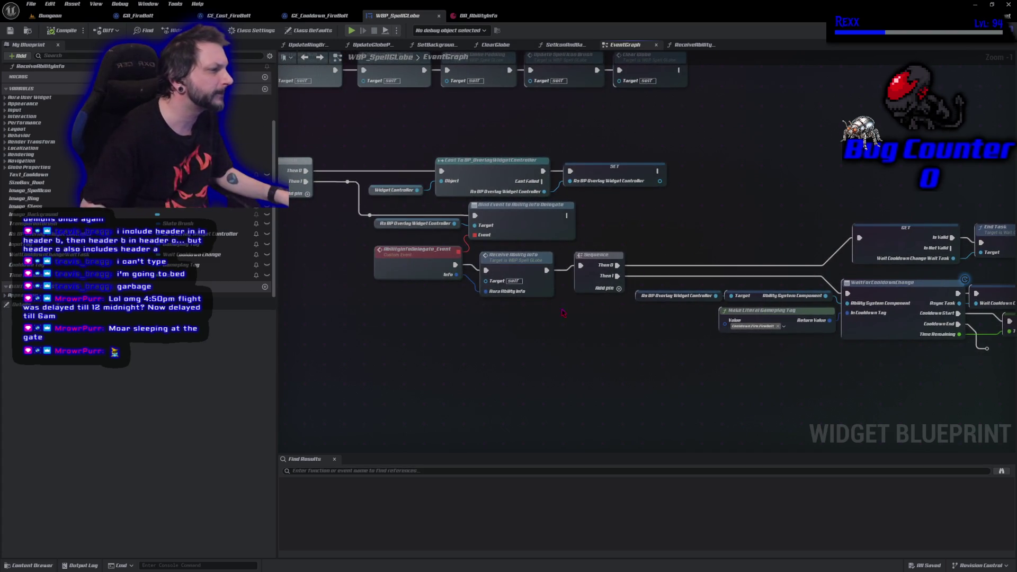
drag(443, 319, 509, 329)
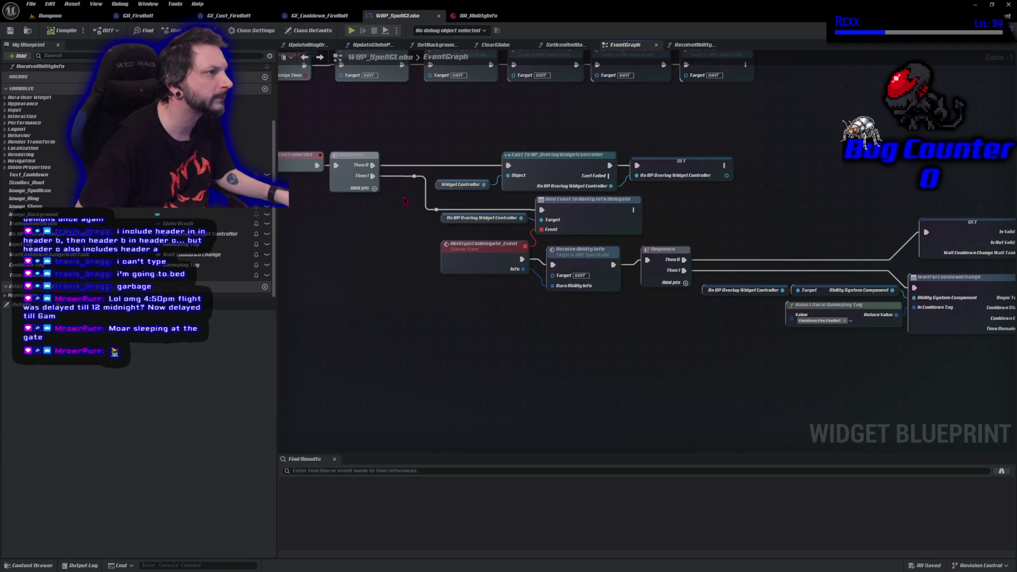
click(17, 565)
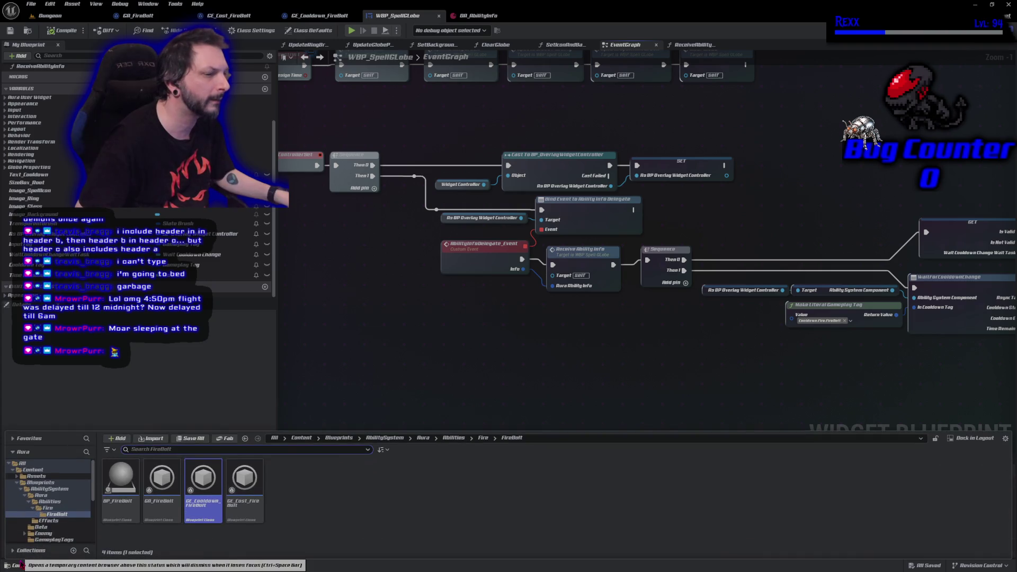
- Open WBP_Overlay from UI > Overlay, look over its event graph, and return to WBP_SpellGlobe
scroll(58, 508, down, 5)
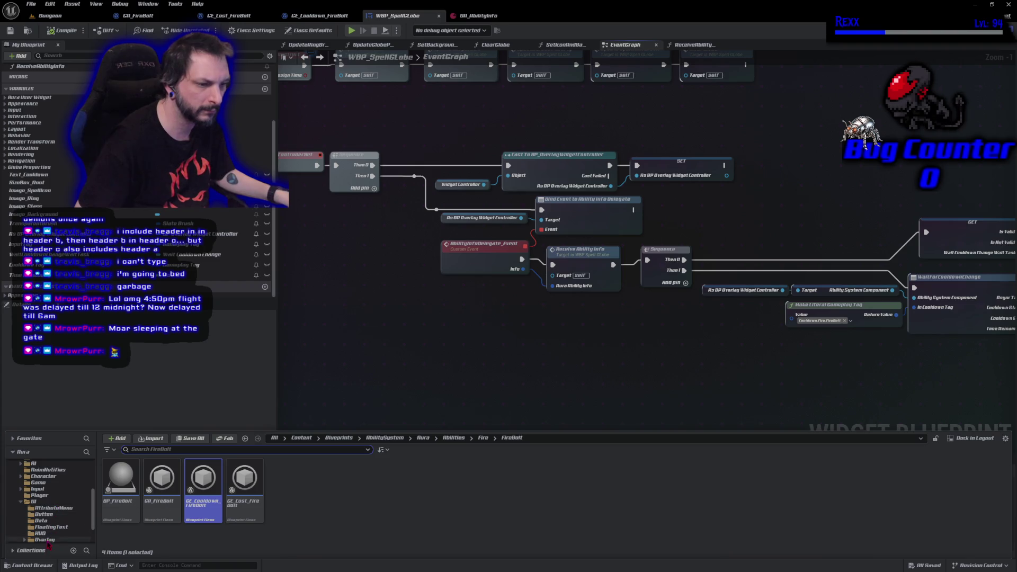
click(47, 540)
double_click(165, 504)
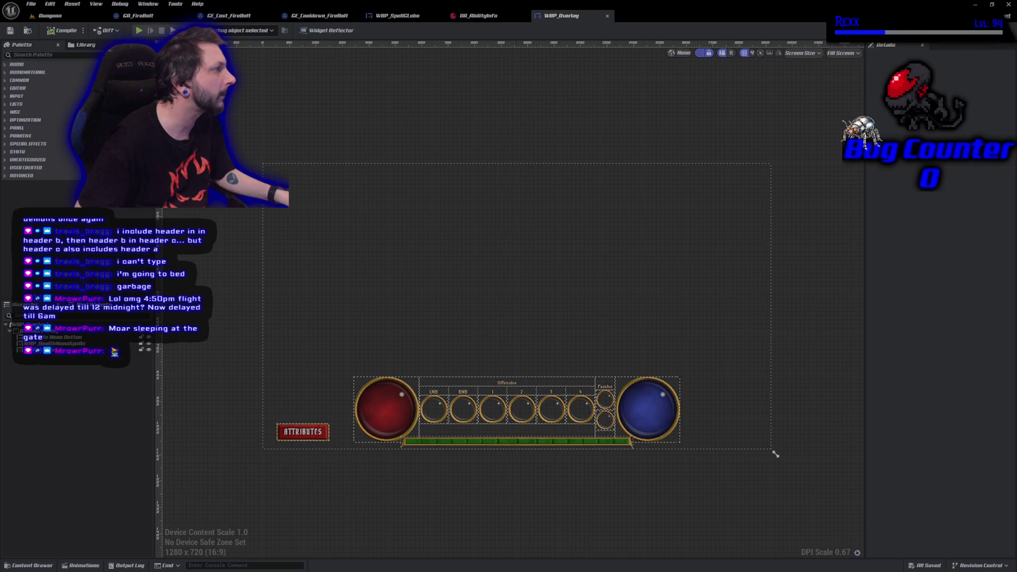
scroll(406, 289, down, 2)
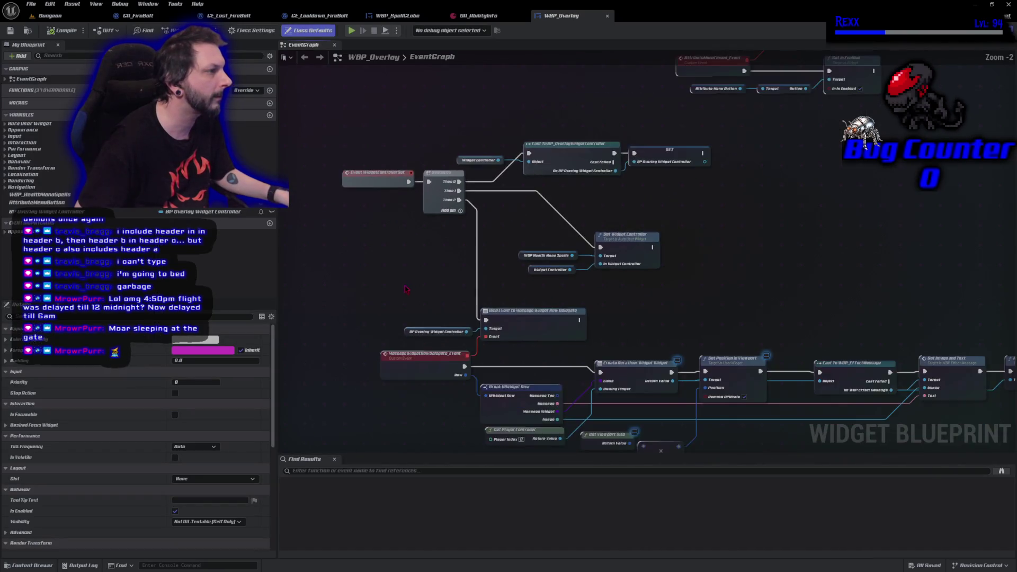
scroll(406, 289, down, 3)
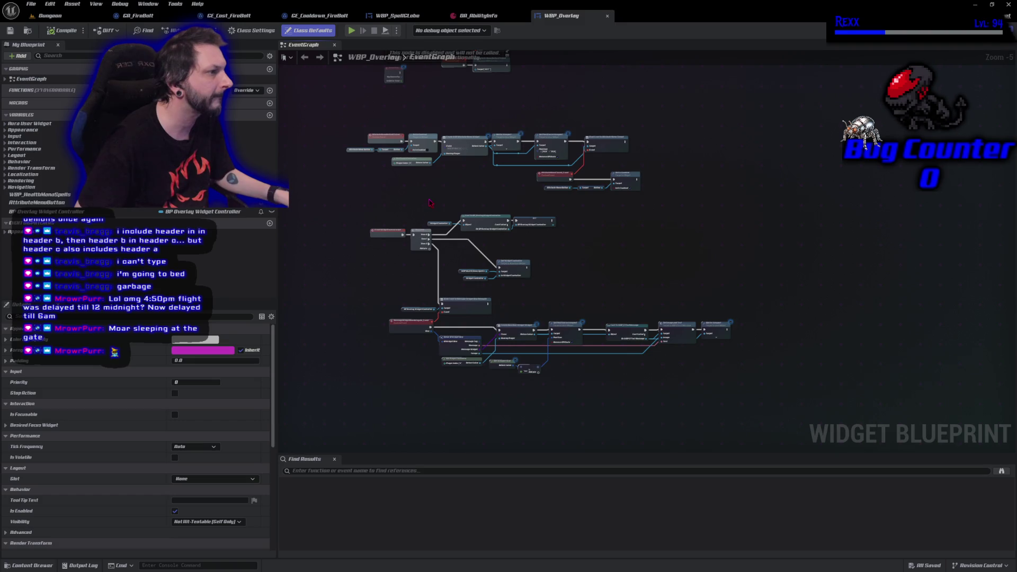
mouse_move(430, 203)
mouse_down()
mouse_move(434, 233)
mouse_move(421, 228)
mouse_up()
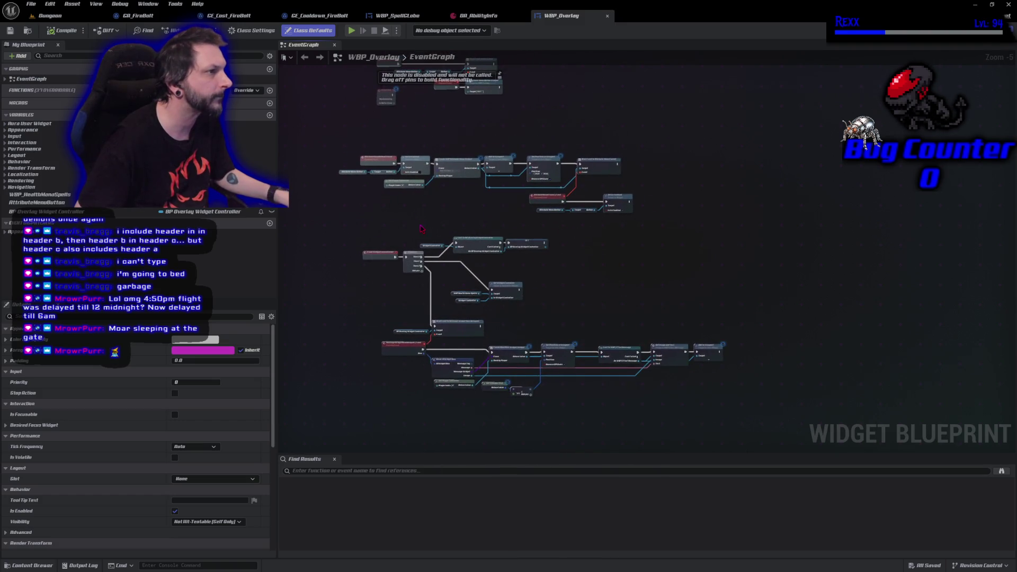
click(421, 16)
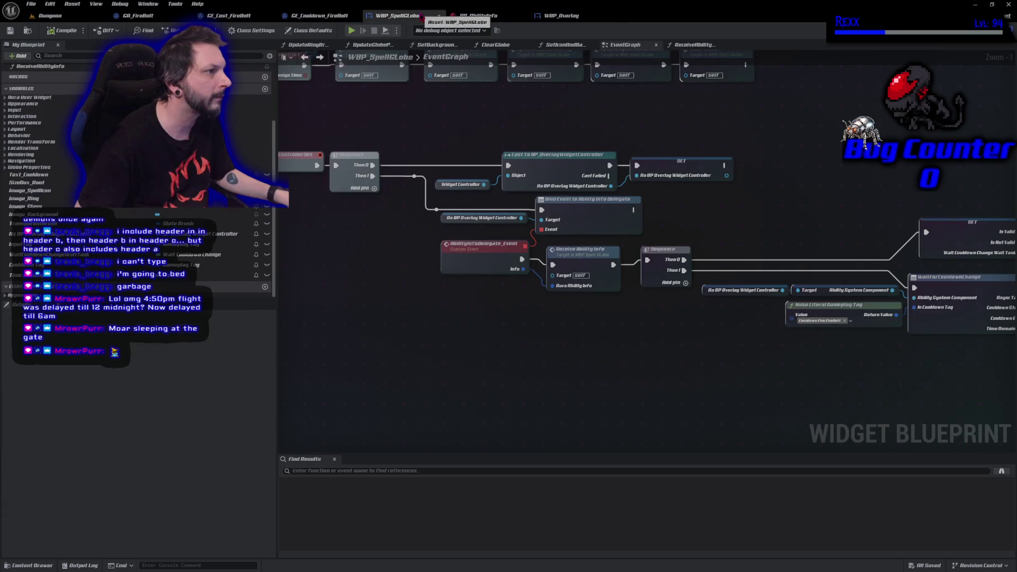
- Open the SetIconAndBackground, ClearGlobe and ReceiveAbilityInfo function graphs from My Blueprint
scroll(53, 200, up, 4)
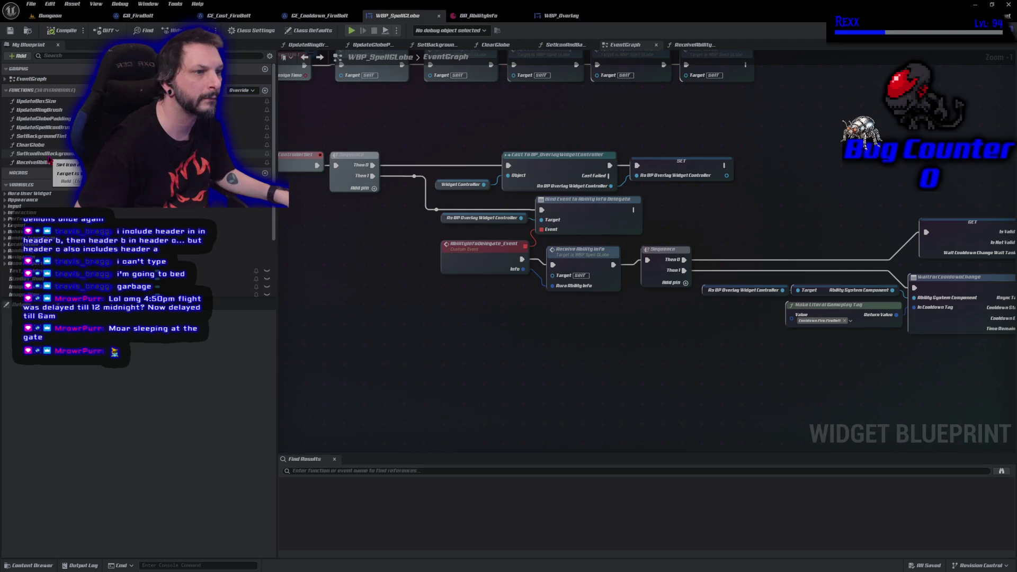
double_click(48, 155)
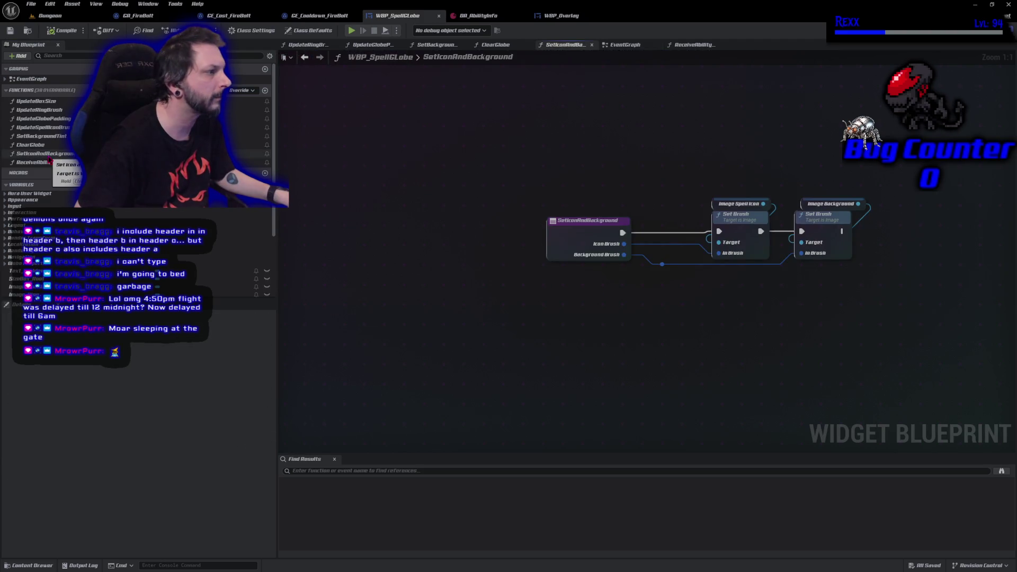
double_click(51, 145)
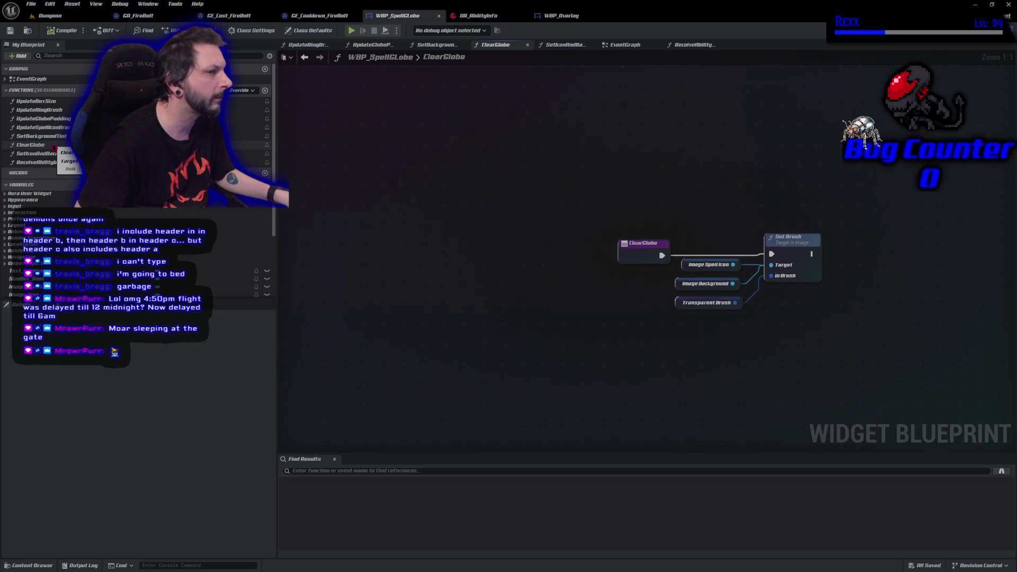
double_click(45, 162)
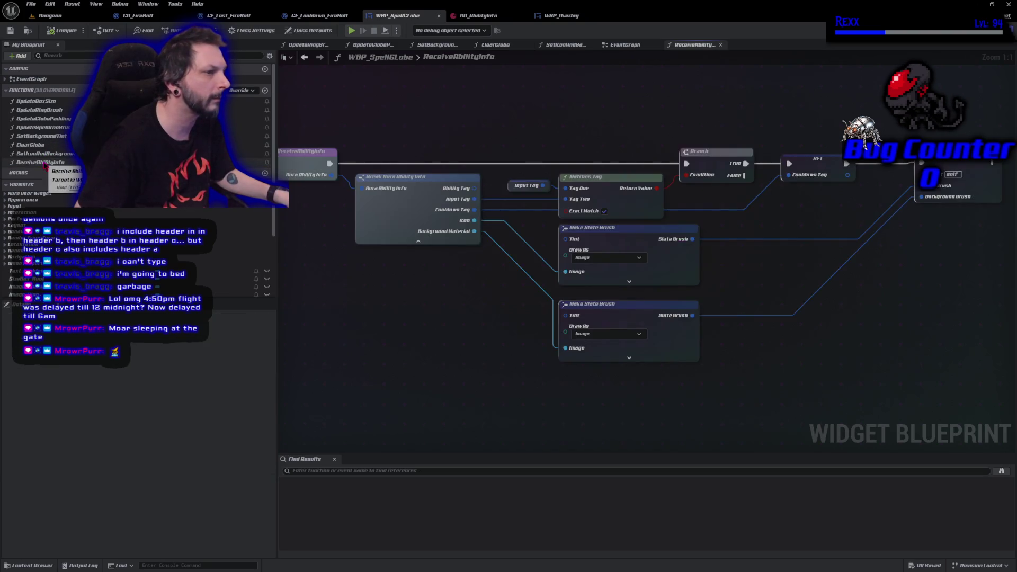
- Cycle through the UpdateGlobePadding, UpdateRingBrush and other graph tabs, ending on GA_FireBolt
click(374, 45)
click(308, 44)
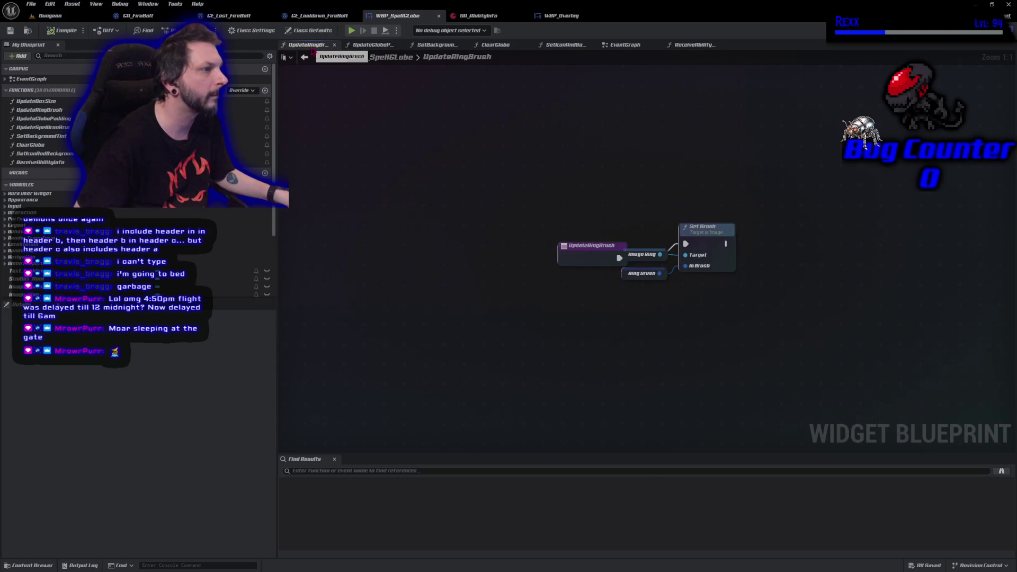
click(496, 45)
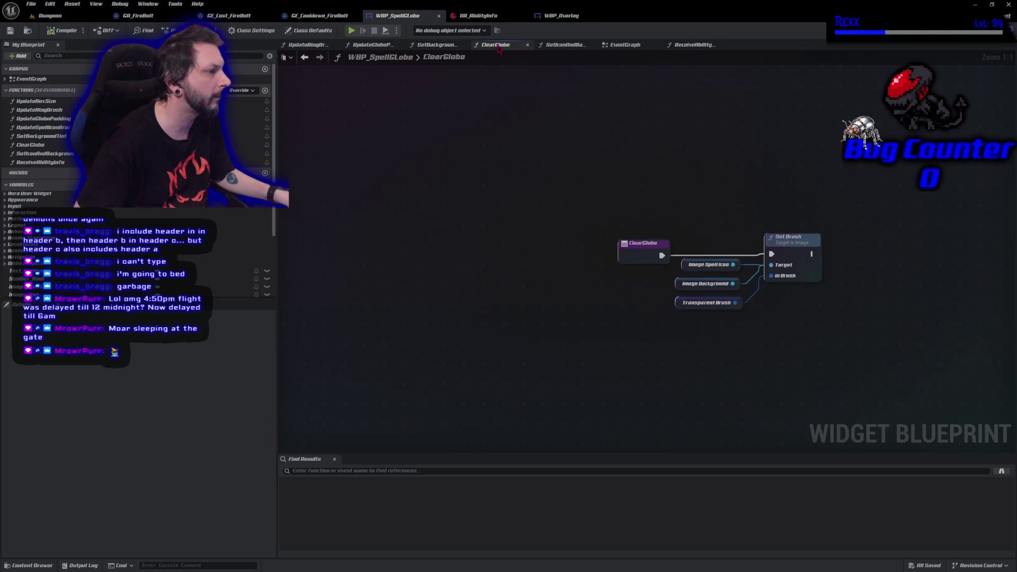
click(565, 46)
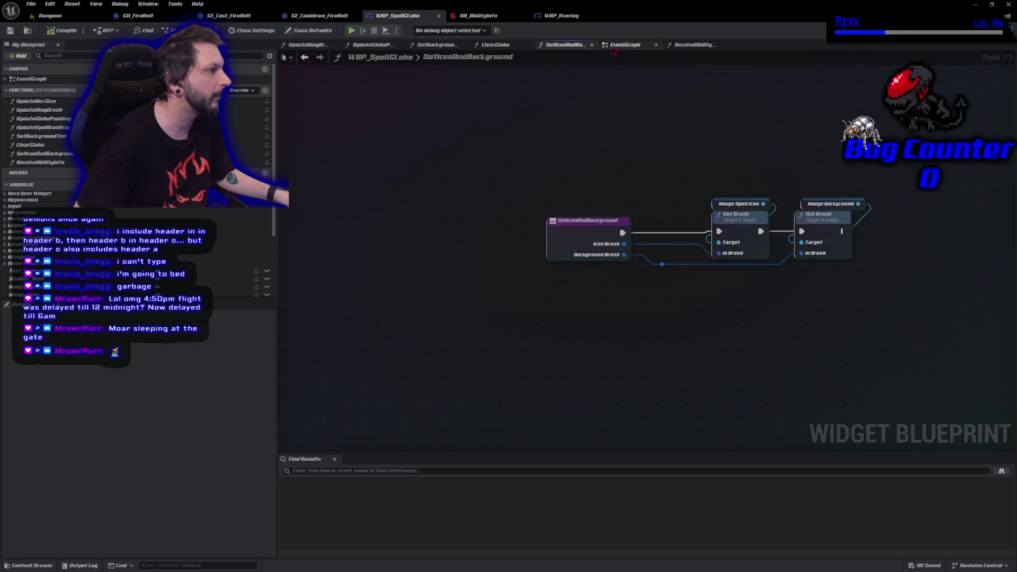
click(623, 45)
click(691, 45)
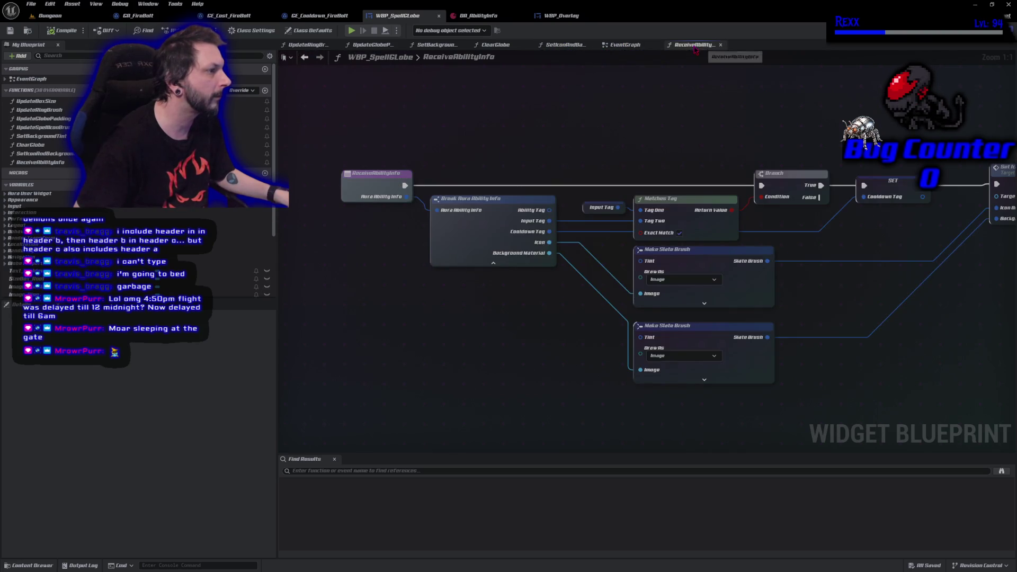
click(625, 47)
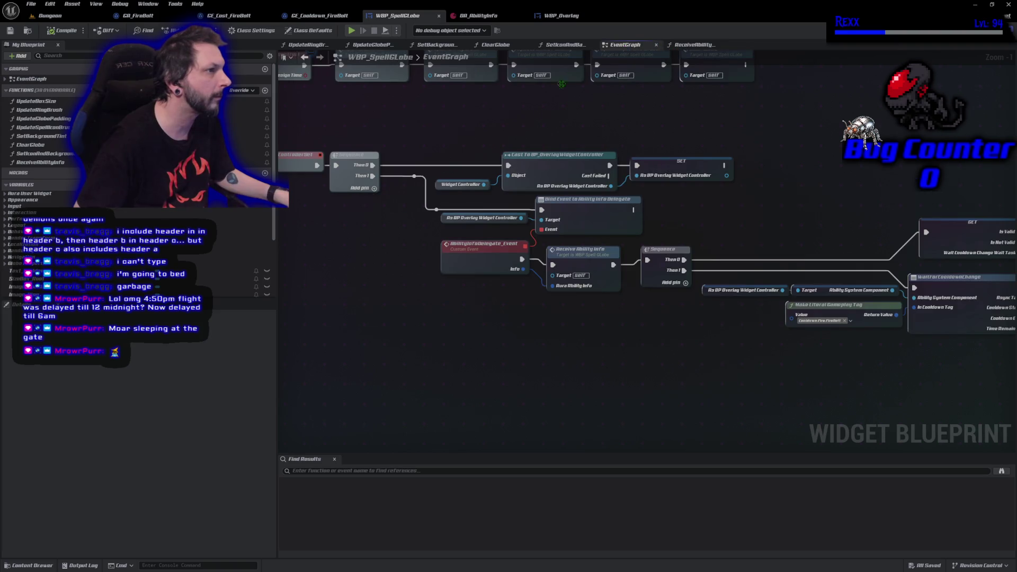
scroll(447, 265, down, 1)
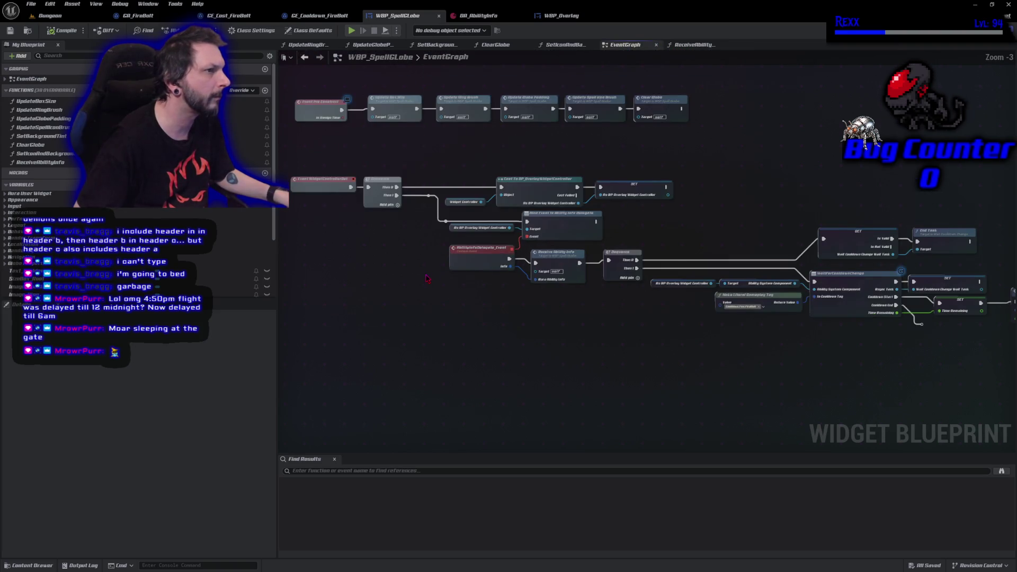
click(138, 16)
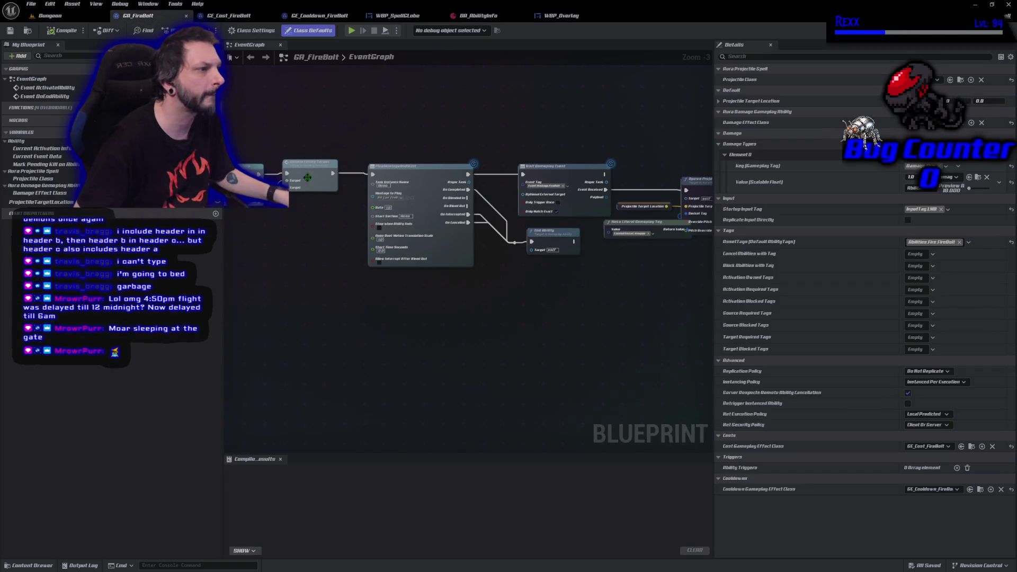
- Pan across GA_FireBolt, switch to WBP_Overlay, check AuraUserWidget.h in Rider, then show the asset browser
scroll(530, 264, down, 3)
scroll(589, 307, up, 3)
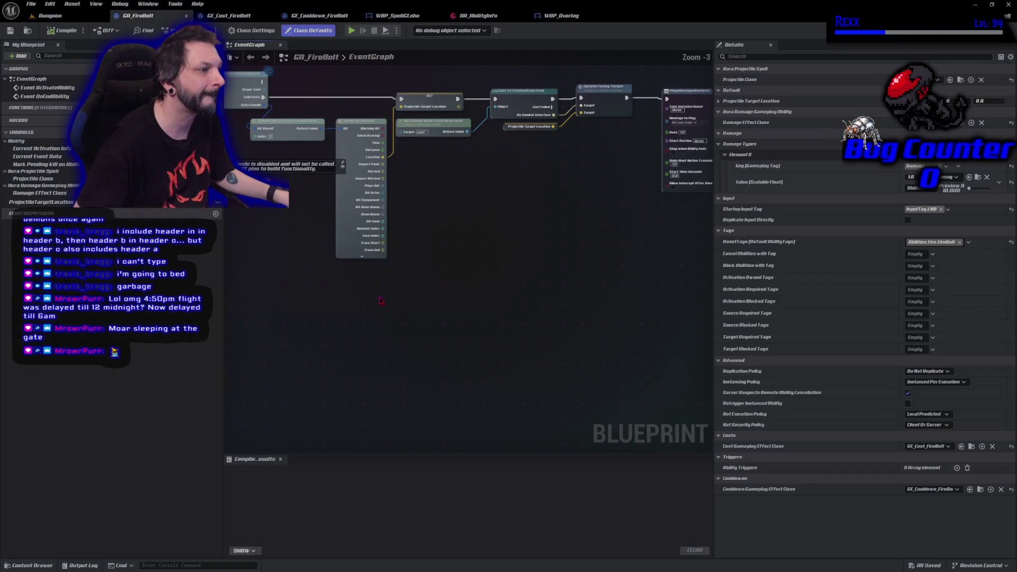
mouse_move(534, 408)
mouse_down()
mouse_move(256, 373)
mouse_move(3, 382)
mouse_up()
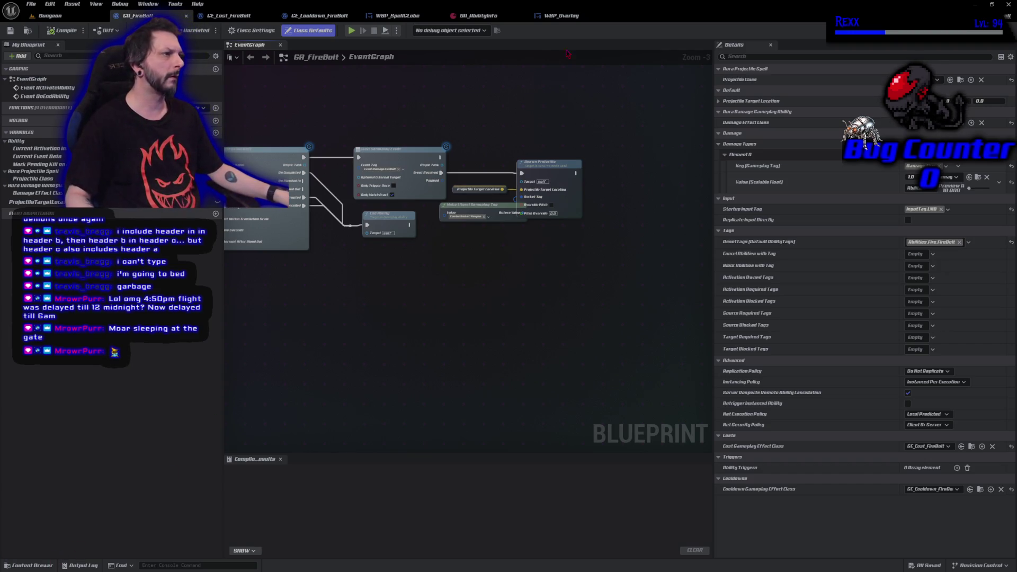
click(562, 16)
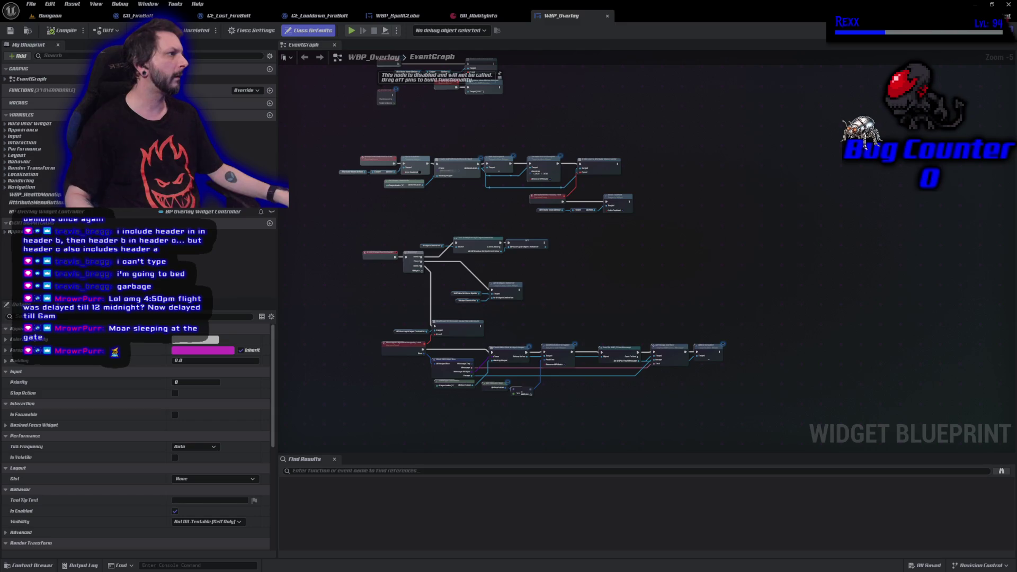
key(alt+Tab)
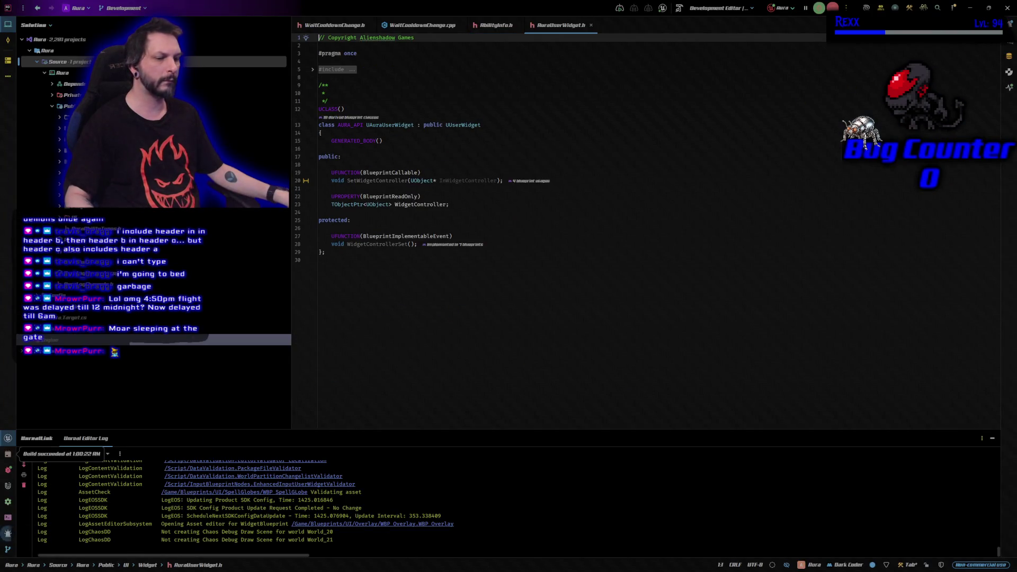
key(alt+Tab)
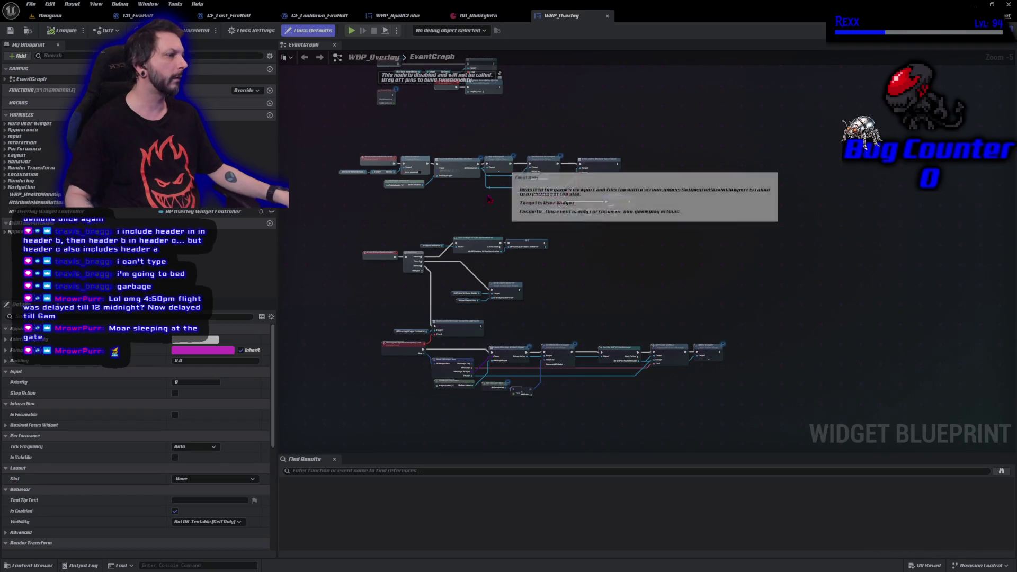
click(30, 565)
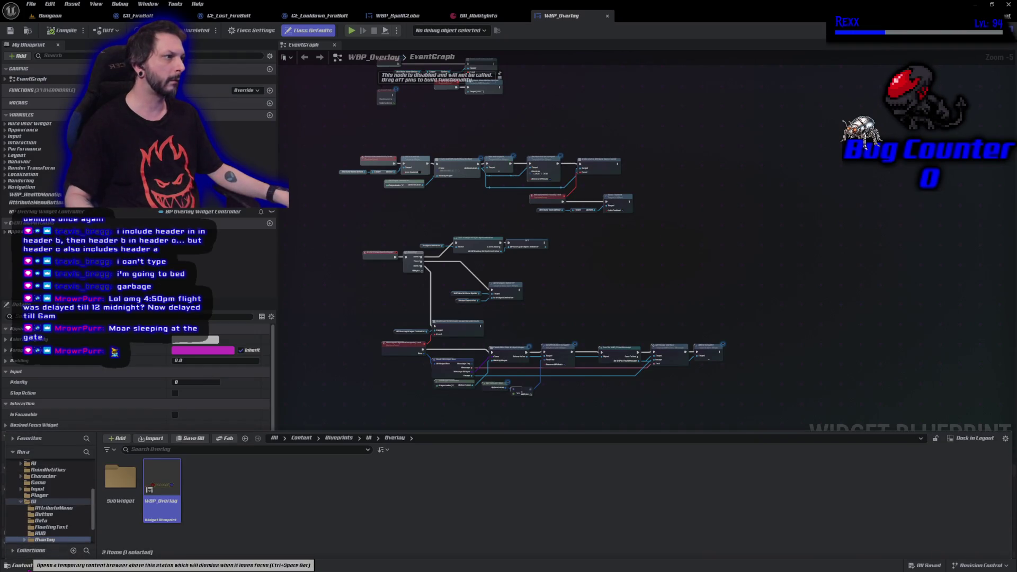
- Open WBP_HealthManaSpells from the SubWidget folder and center its graph's controller nodes
double_click(120, 500)
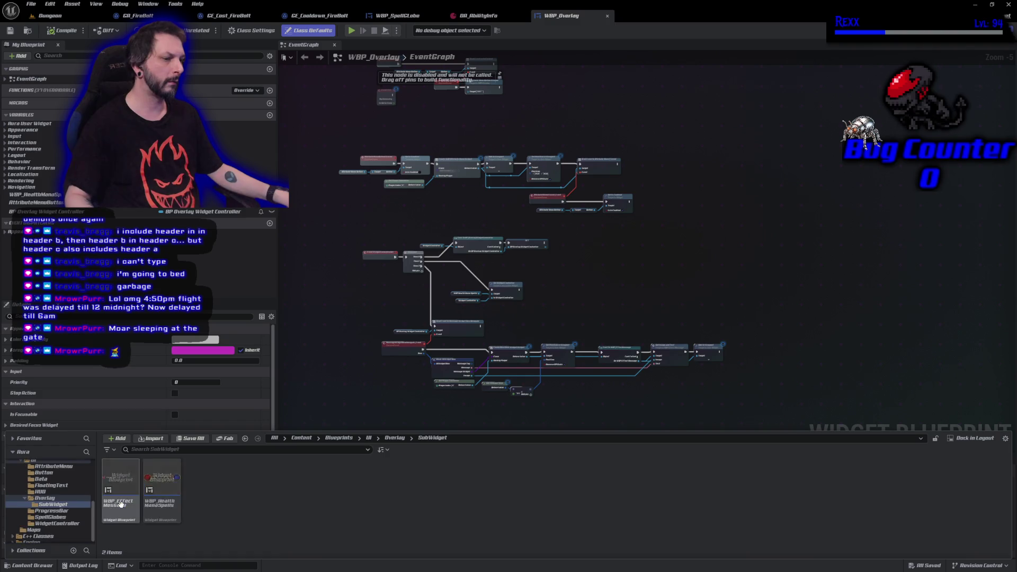
double_click(162, 490)
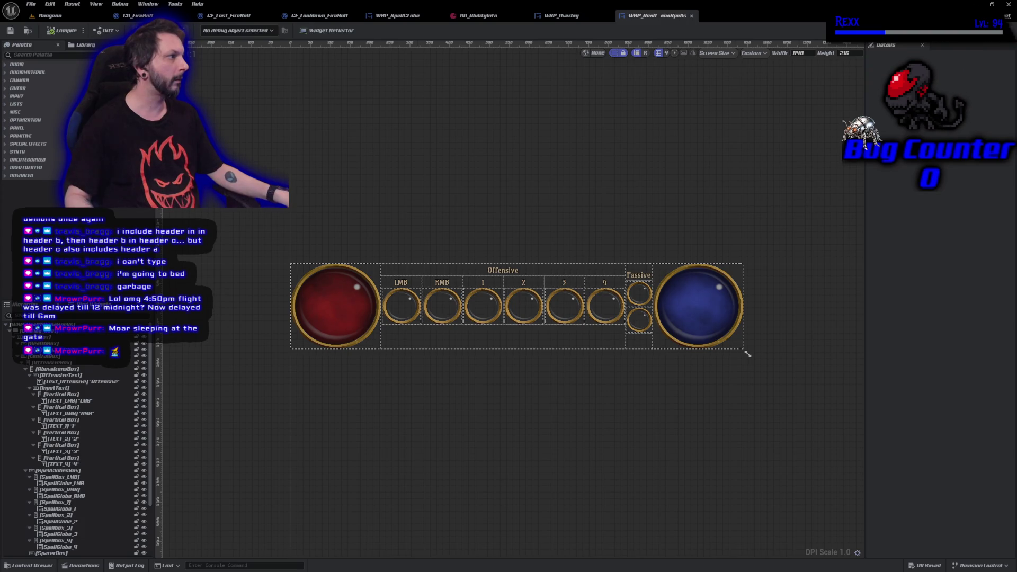
click(991, 32)
drag(444, 329, 485, 407)
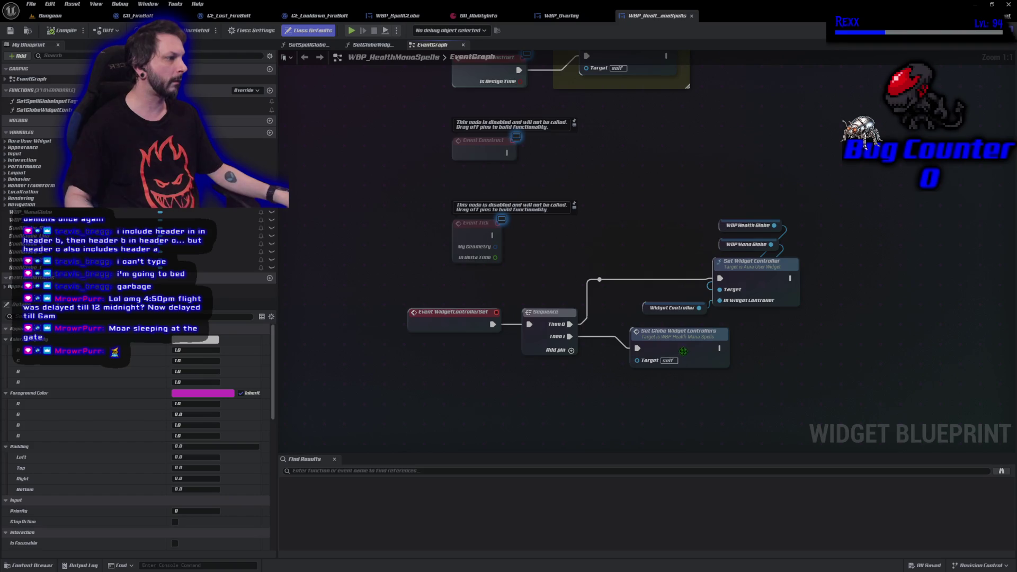
- Inspect the SetGlobeWidgetControllers function and SetWidgetController's source code in Rider
double_click(683, 351)
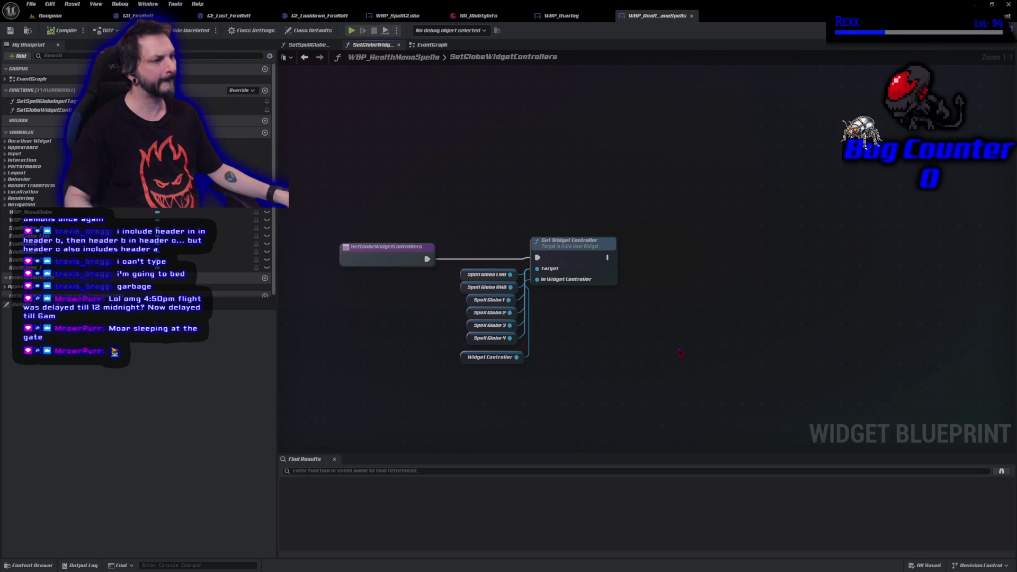
key(alt+Left)
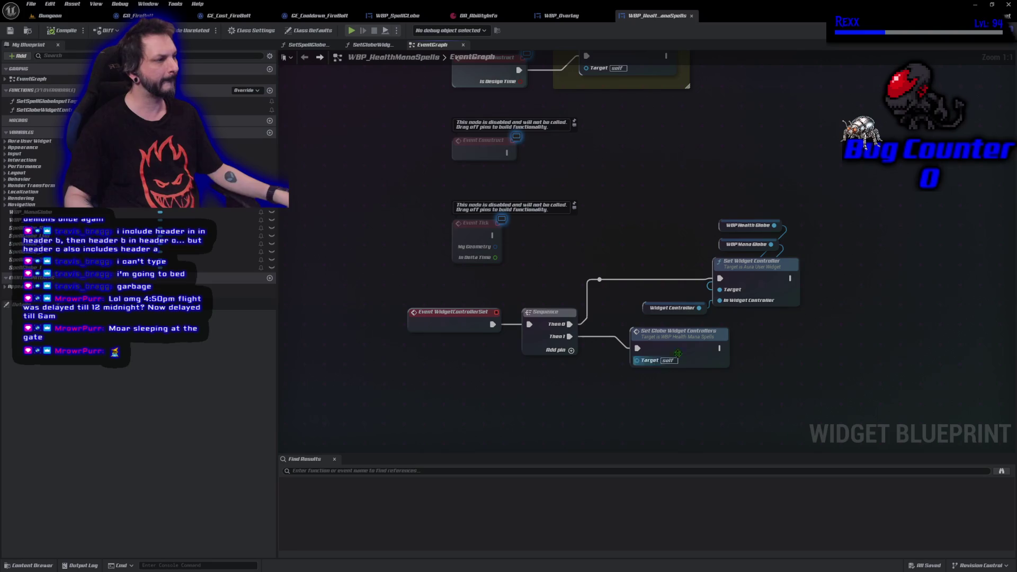
double_click(739, 286)
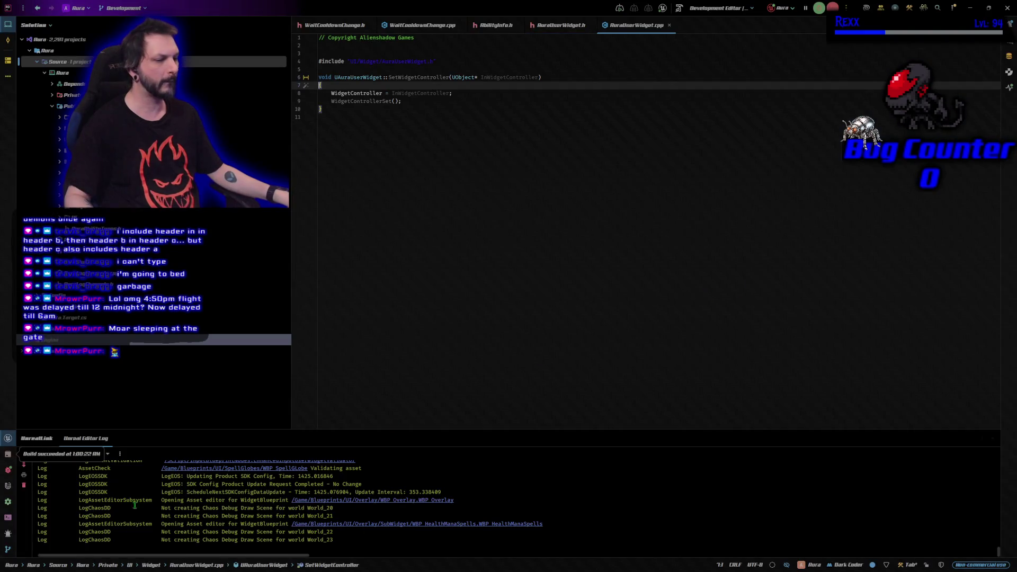
key(alt+Tab)
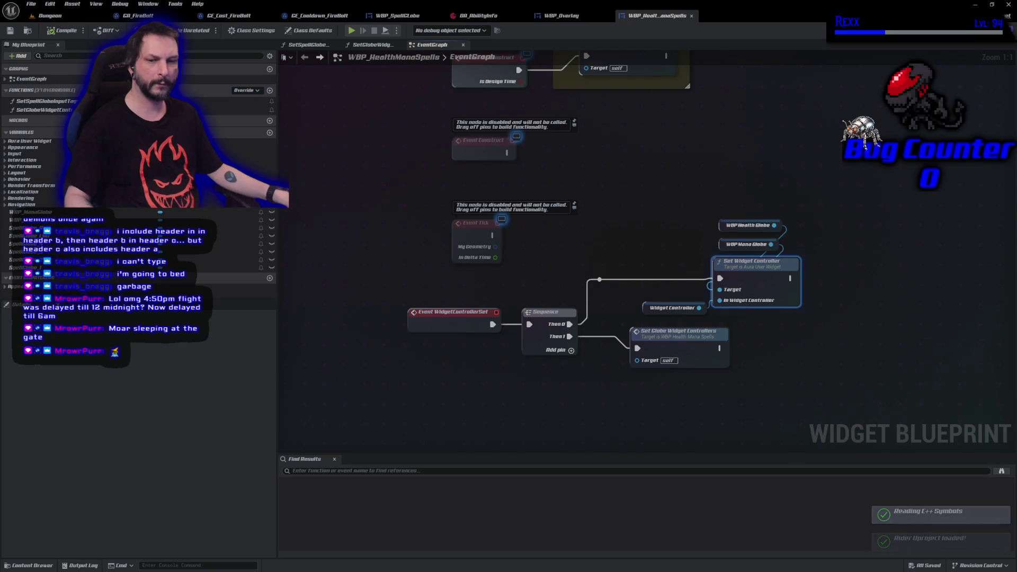
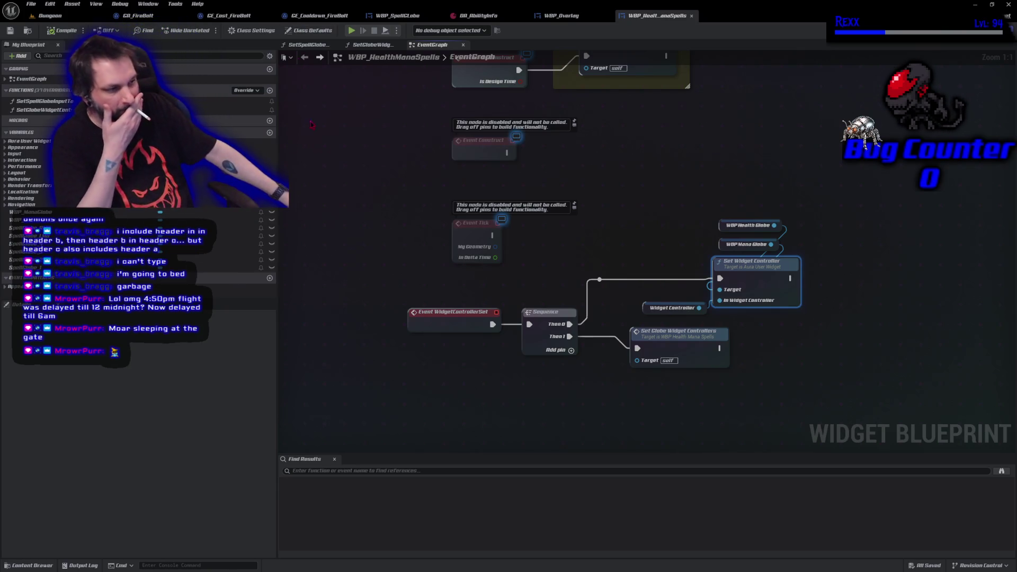
- Open the SetSpellGlobeInputTags function graph from the WBP_HealthManaSpells event graph
drag(671, 218, 596, 230)
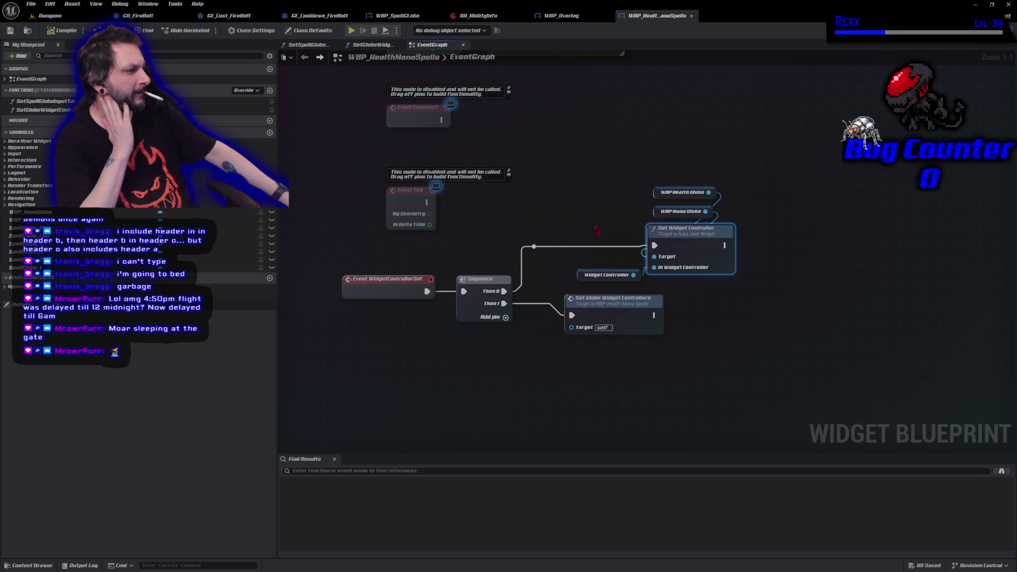
double_click(599, 303)
key(alt+Left)
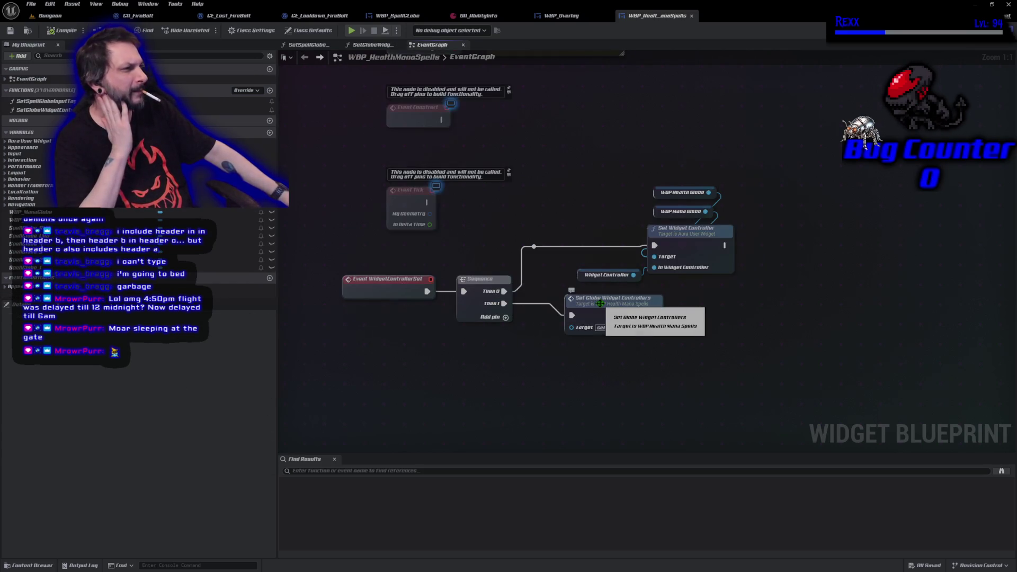
scroll(517, 397, down, 2)
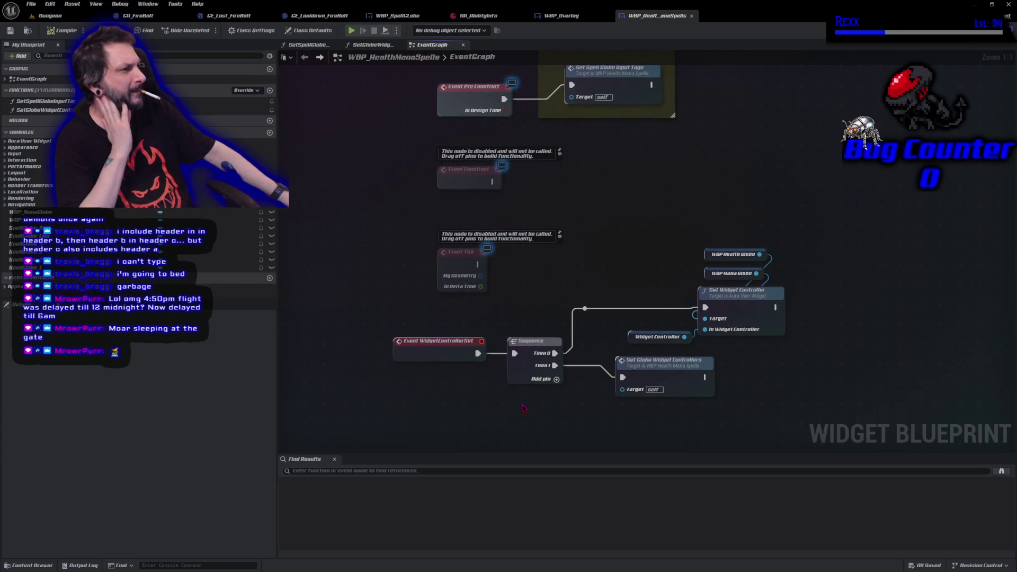
scroll(523, 408, down, 1)
double_click(591, 136)
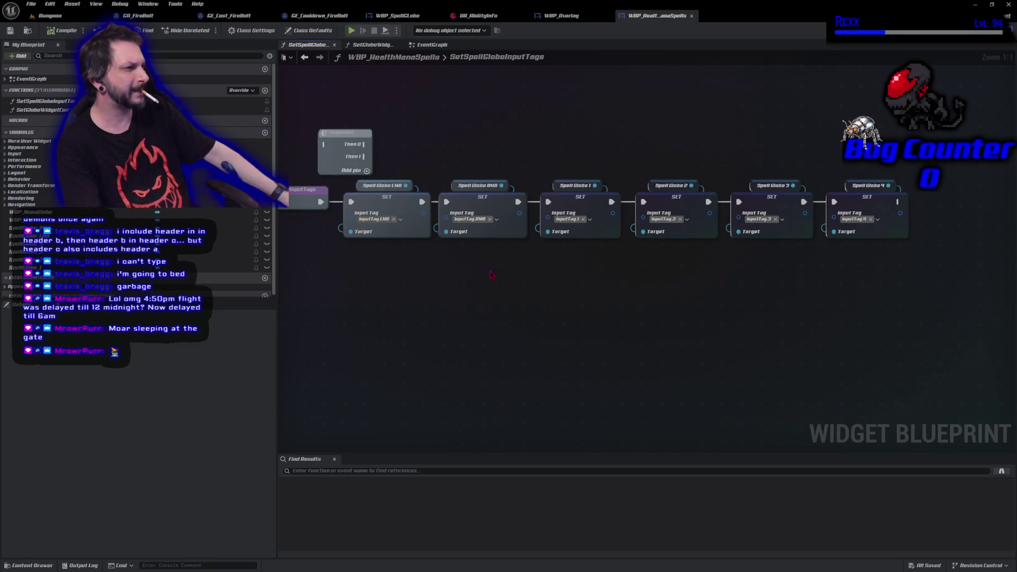
- Wire the entry into Sequence and Then 1 into the second SET node, compile, save and play
mouse_move(320, 201)
mouse_down()
mouse_move(325, 145)
mouse_move(351, 202)
mouse_up()
mouse_move(365, 161)
mouse_down()
mouse_move(466, 223)
mouse_move(446, 201)
mouse_move(420, 201)
mouse_up()
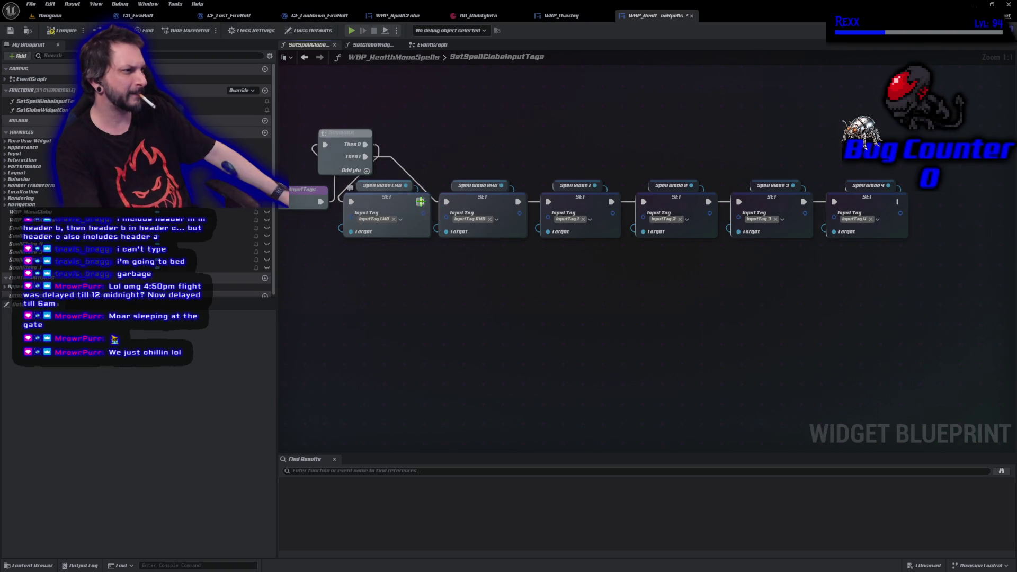
click(65, 33)
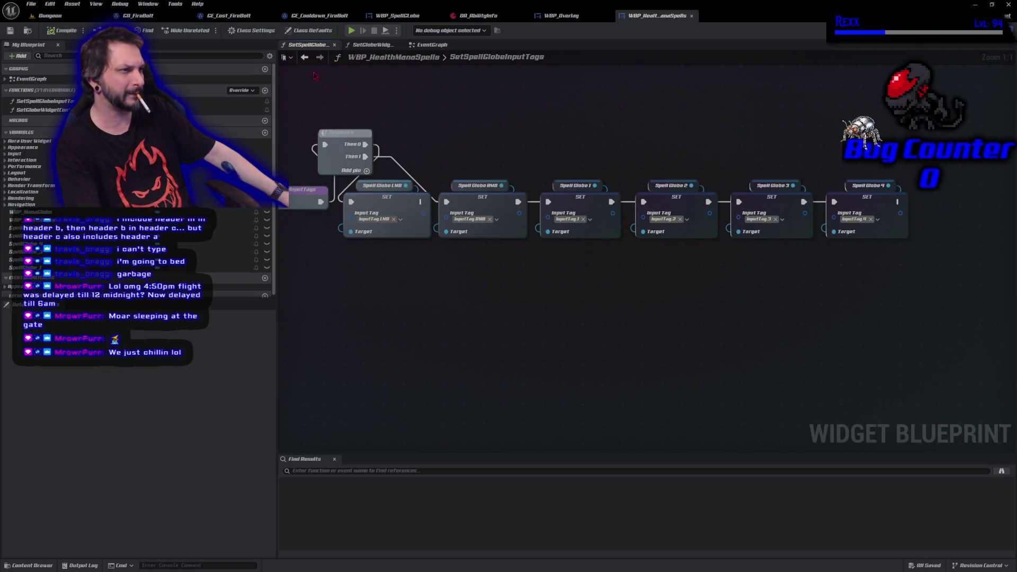
click(351, 30)
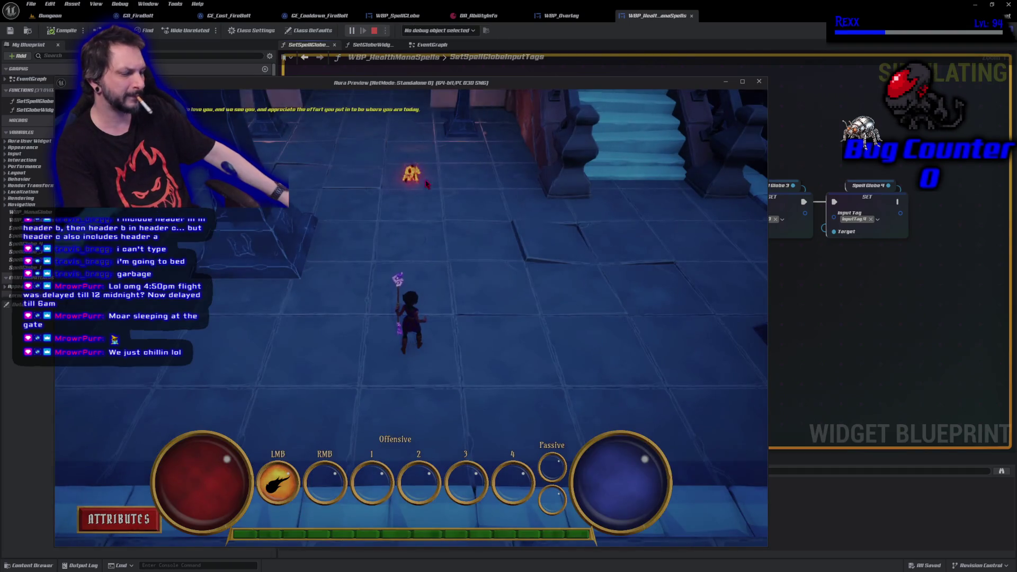
- Cast a fireball in the Aura preview to test the cooldown, then stop play-in-editor
shift+click(533, 271)
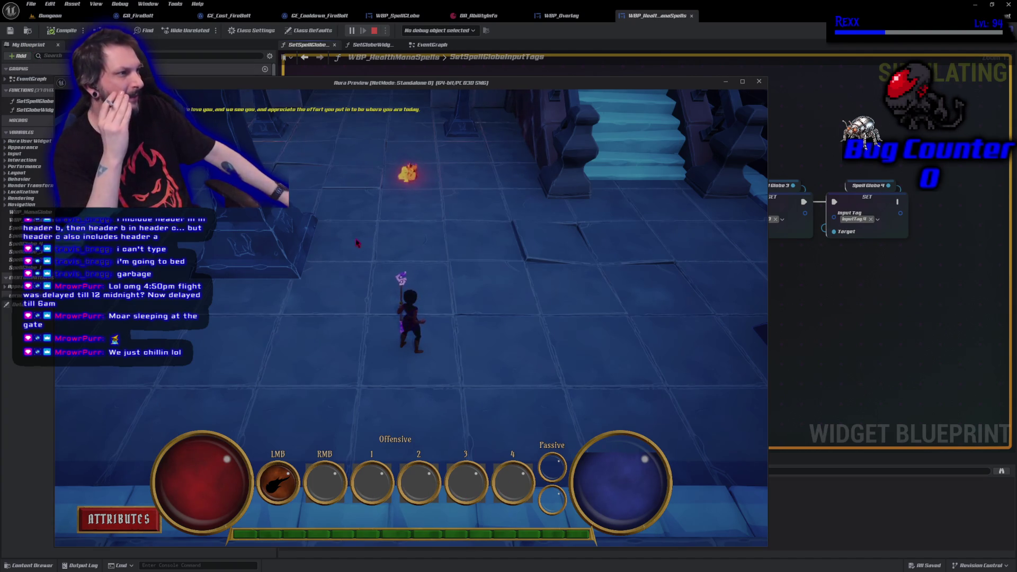
key(Escape)
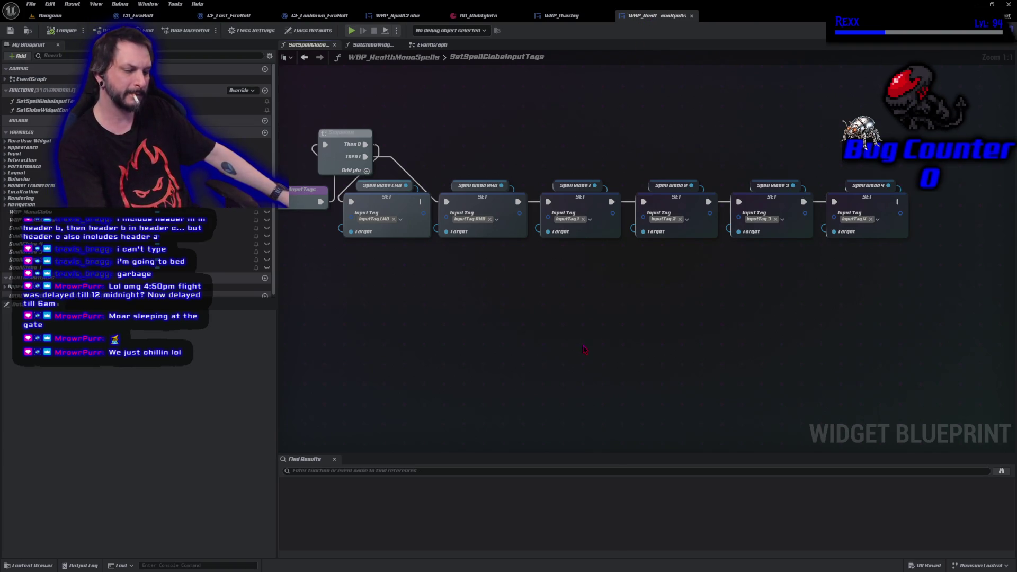
- Undo the new Sequence pin links, save the blueprint, and switch to GA_FireBolt
key(ctrl+z)
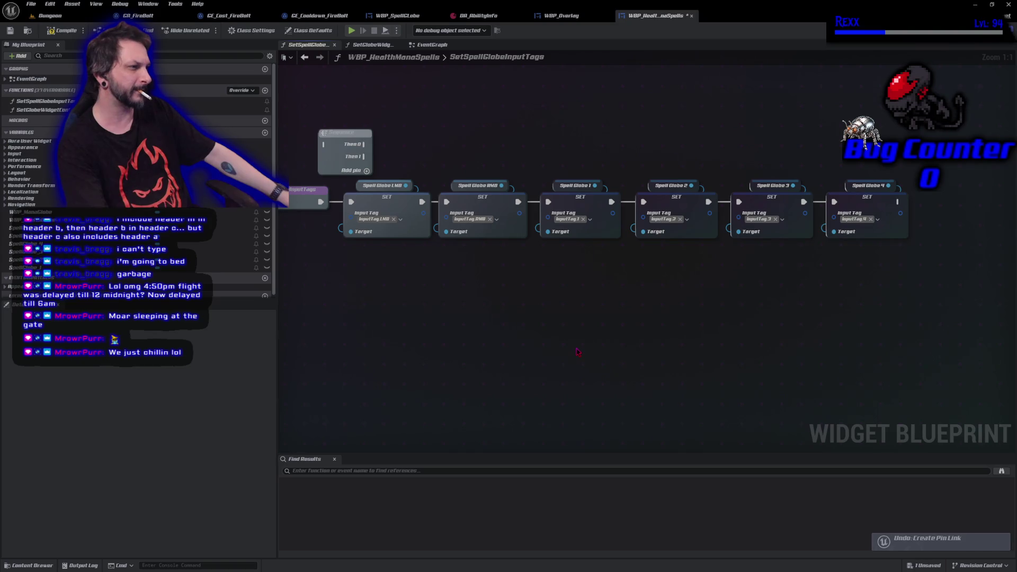
key(ctrl+s)
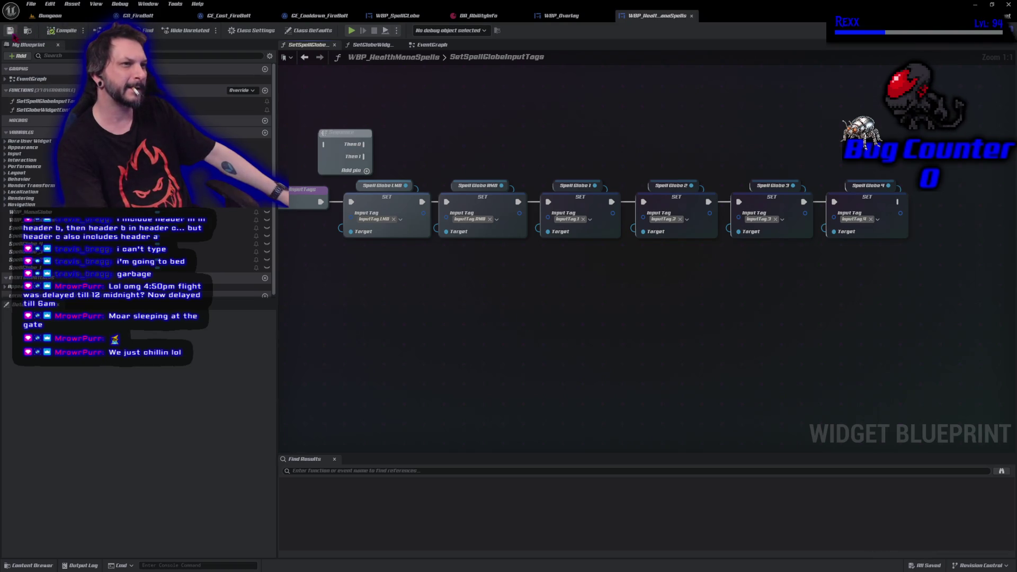
click(182, 16)
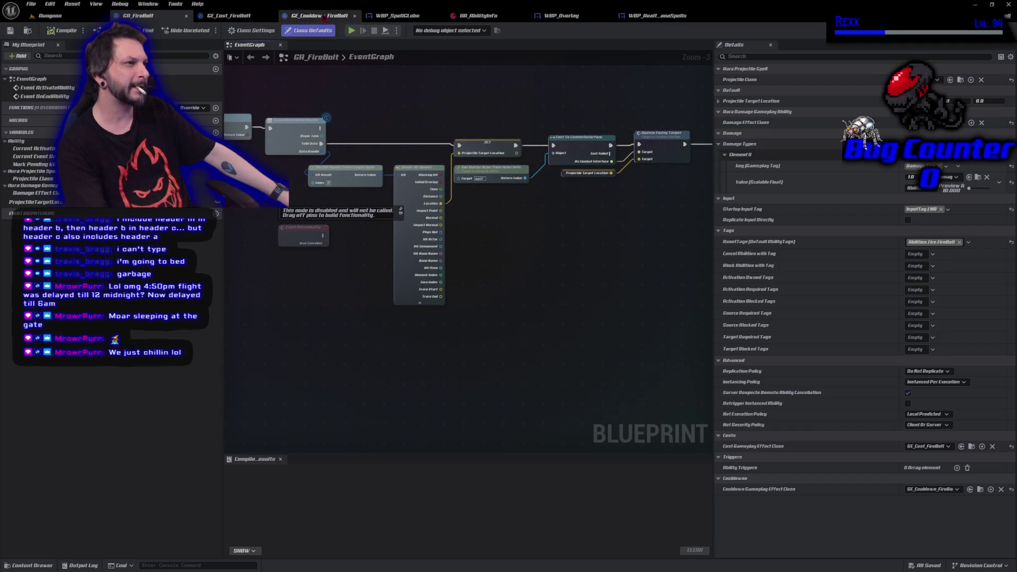
- Bring up WBP_SpellGlobe's event graph cooldown nodes and inspect the InputTag variable's details
click(399, 16)
drag(593, 385, 382, 312)
drag(677, 362, 524, 360)
scroll(137, 117, down, 2)
scroll(137, 159, down, 3)
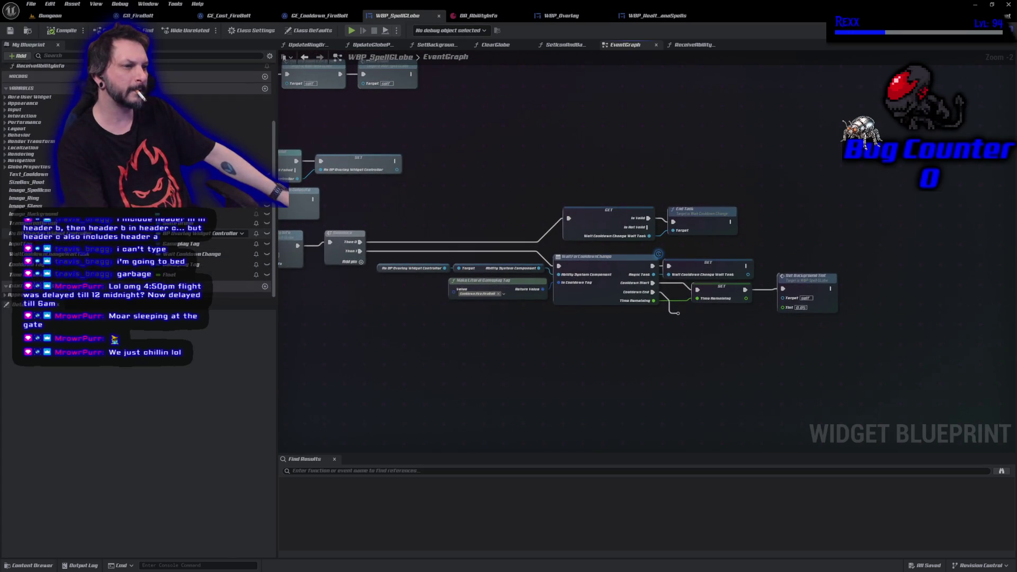
click(80, 243)
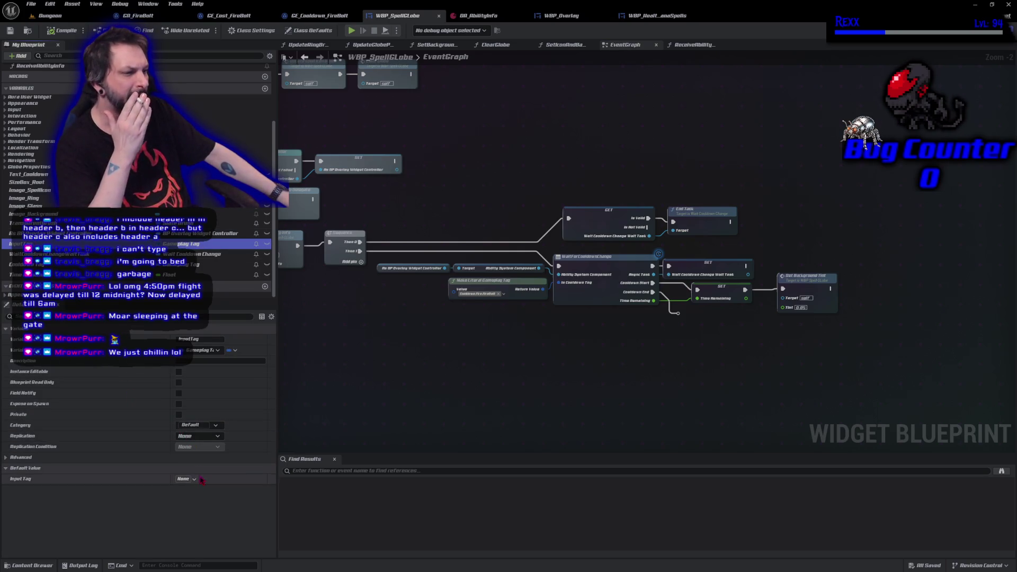
- Look inside the ReceiveAbilityInfo function at its Input Tag node, then return to the event graph
drag(388, 401, 558, 428)
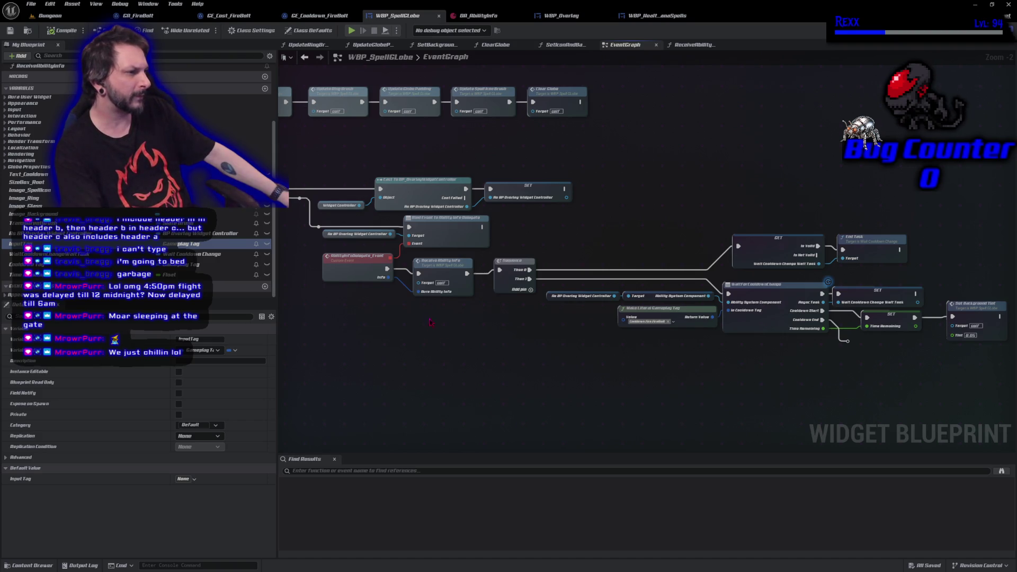
double_click(432, 259)
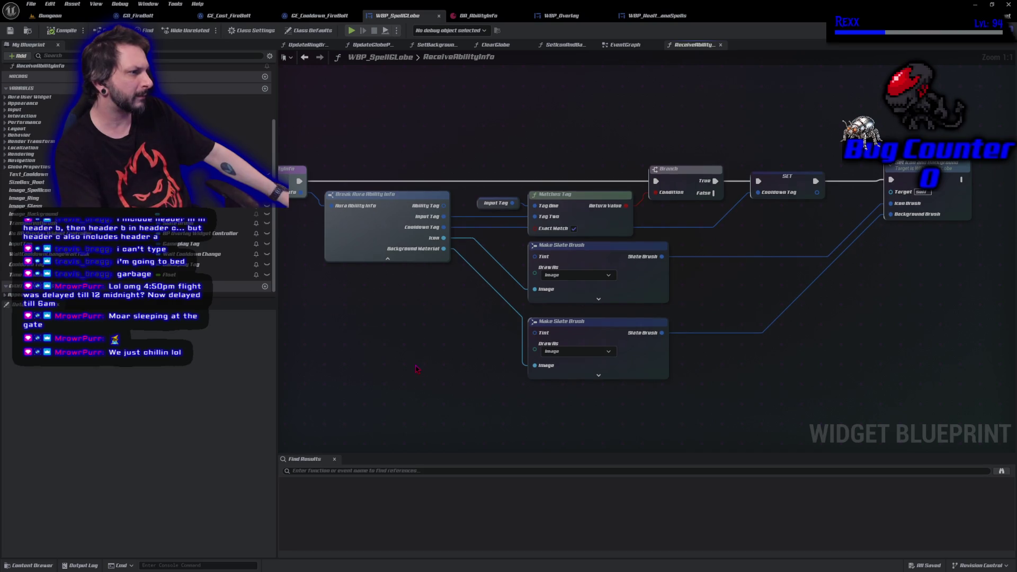
right_click(483, 205)
key(Escape)
key(alt+Left)
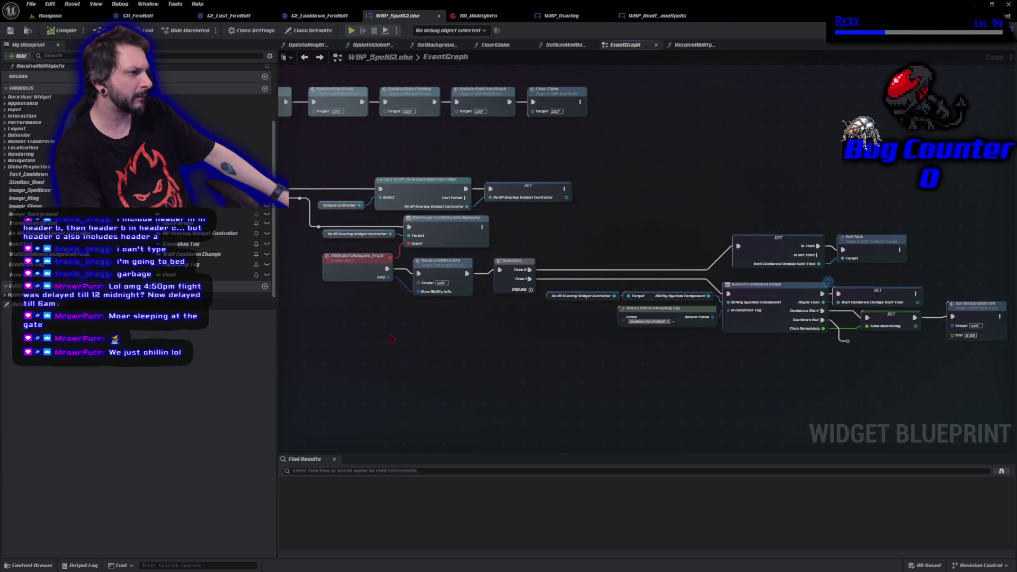
mouse_move(587, 425)
mouse_down()
mouse_move(599, 400)
mouse_move(591, 384)
mouse_up()
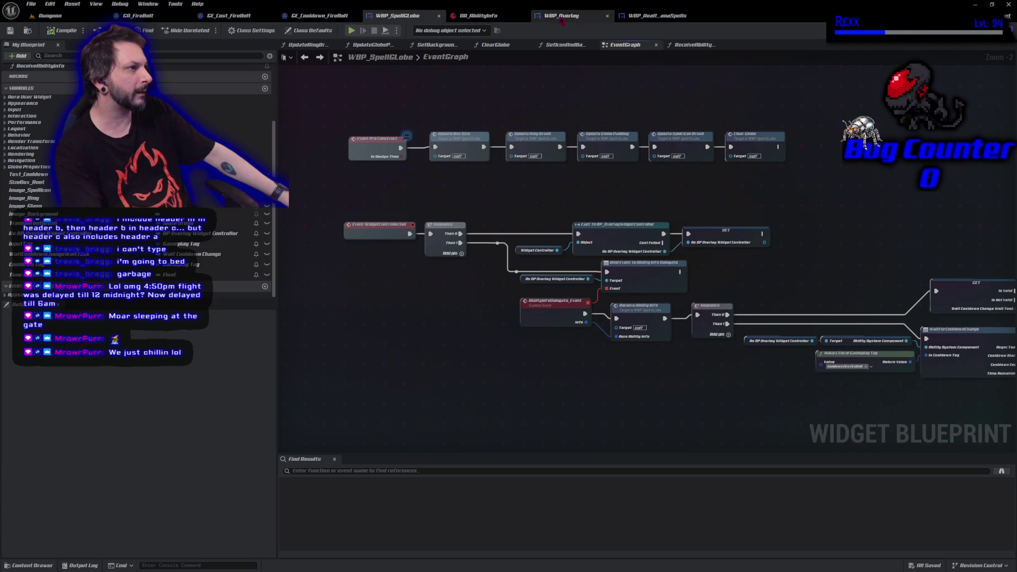
- Review the WBP_Overlay widget blueprint's event graph, upper and lower nodes
click(562, 16)
scroll(451, 207, up, 3)
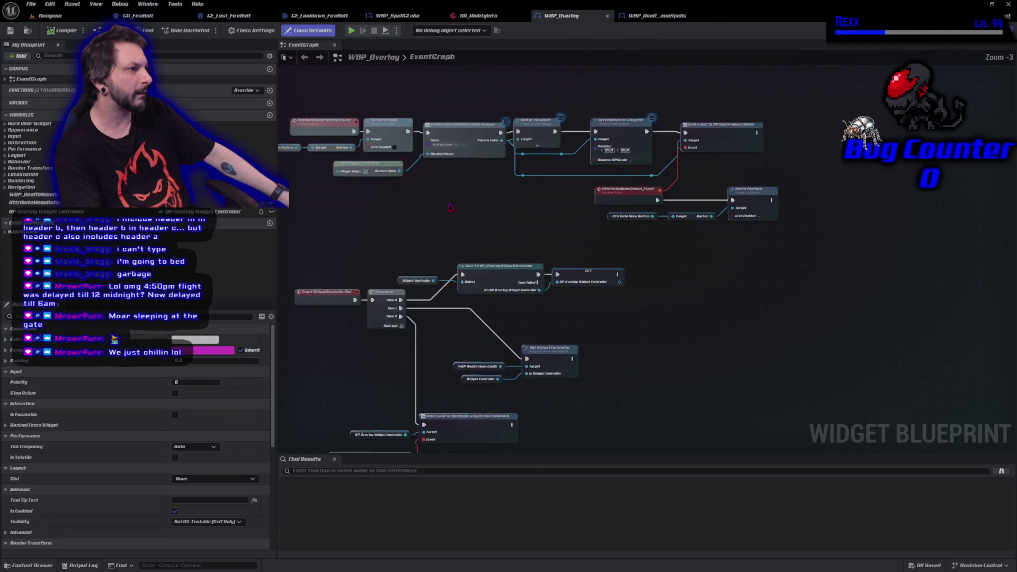
scroll(487, 239, down, 3)
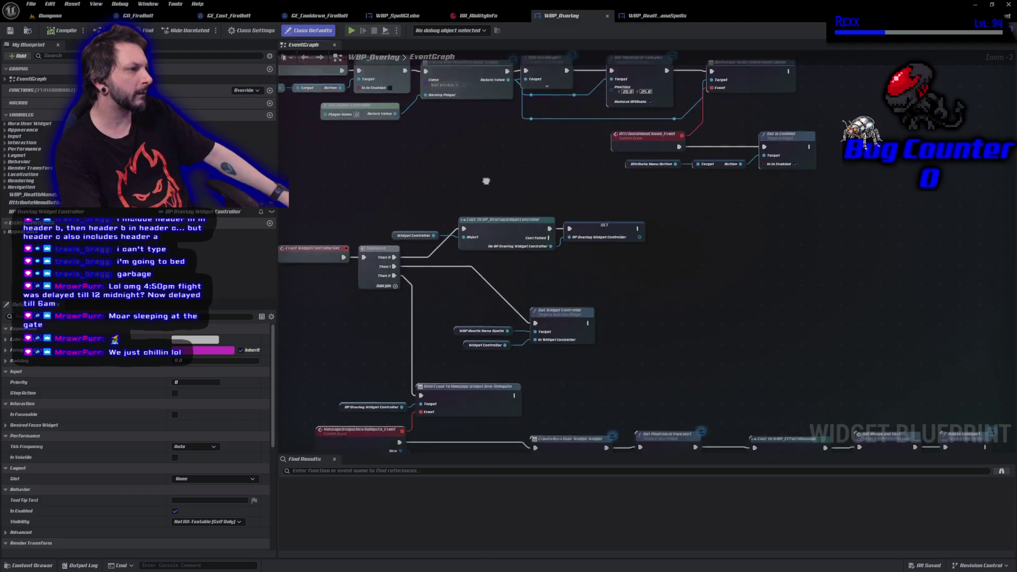
scroll(561, 328, up, 3)
drag(569, 334, 548, 243)
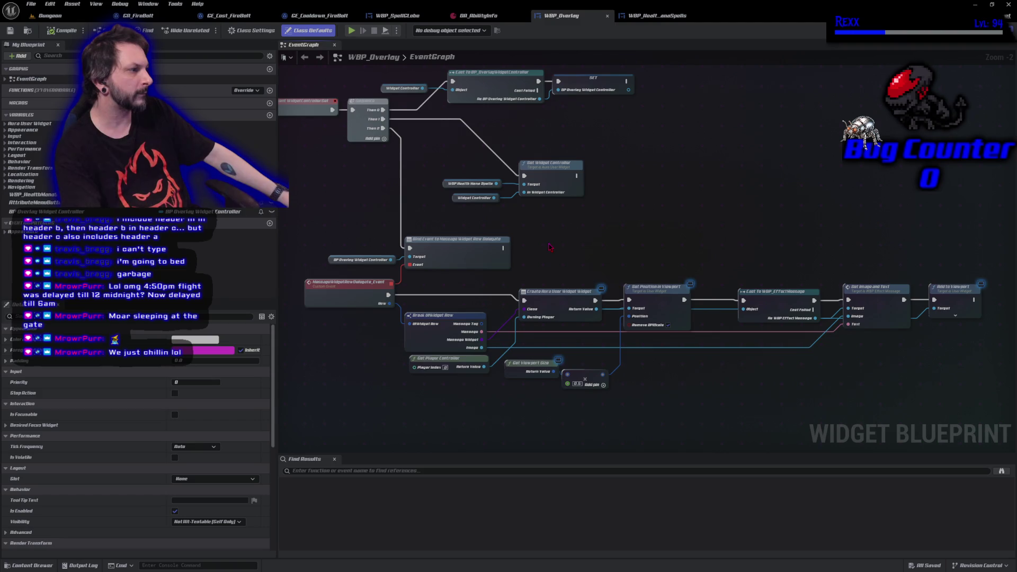
drag(549, 246, 568, 316)
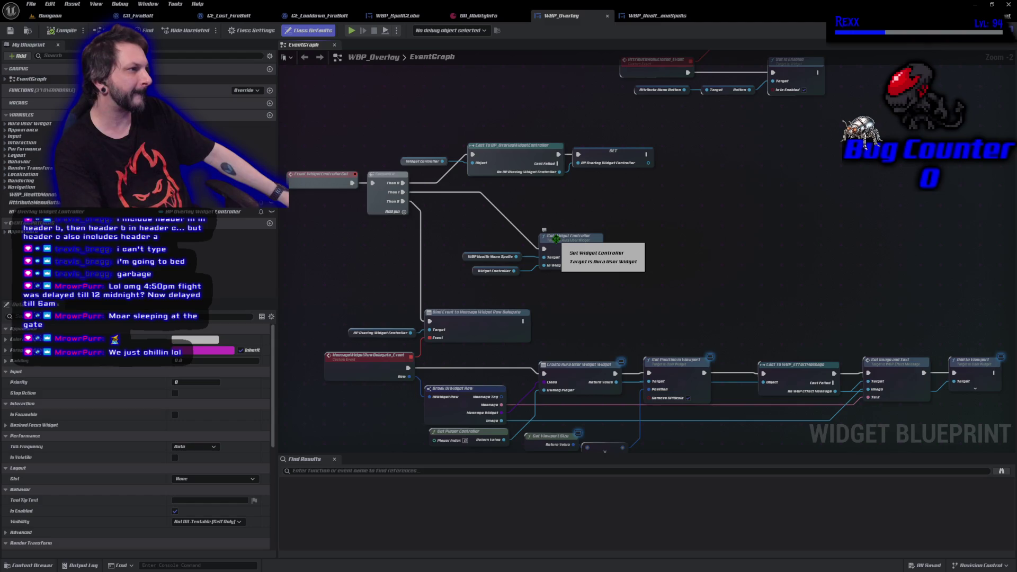
- Recheck WBP_SpellGlobe's cooldown nodes and ReceiveAbilityInfo, then view GE_Cooldown_FireBolt's 2.0-second duration
click(383, 19)
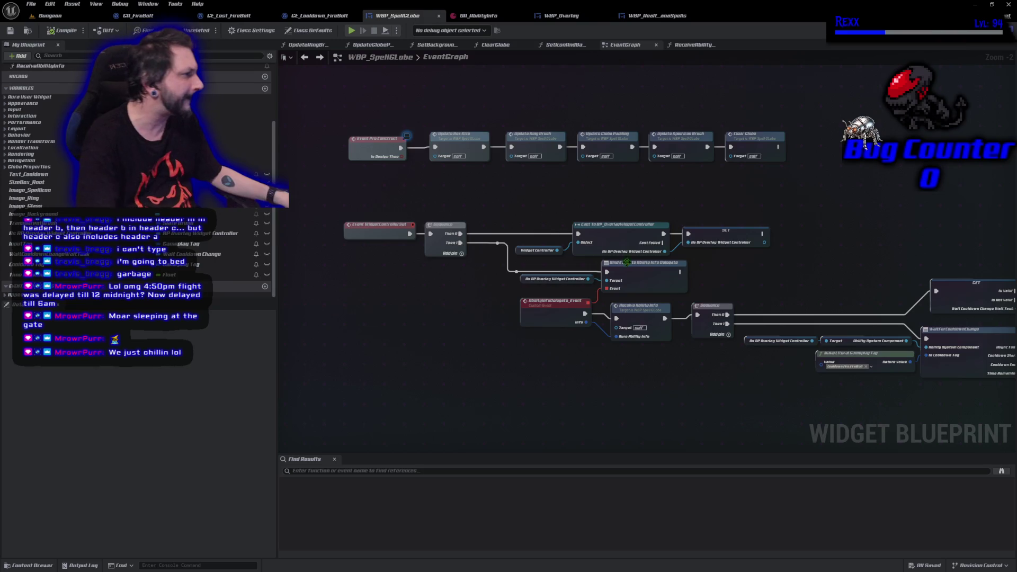
mouse_move(741, 383)
mouse_down()
mouse_move(526, 343)
mouse_move(574, 331)
mouse_up()
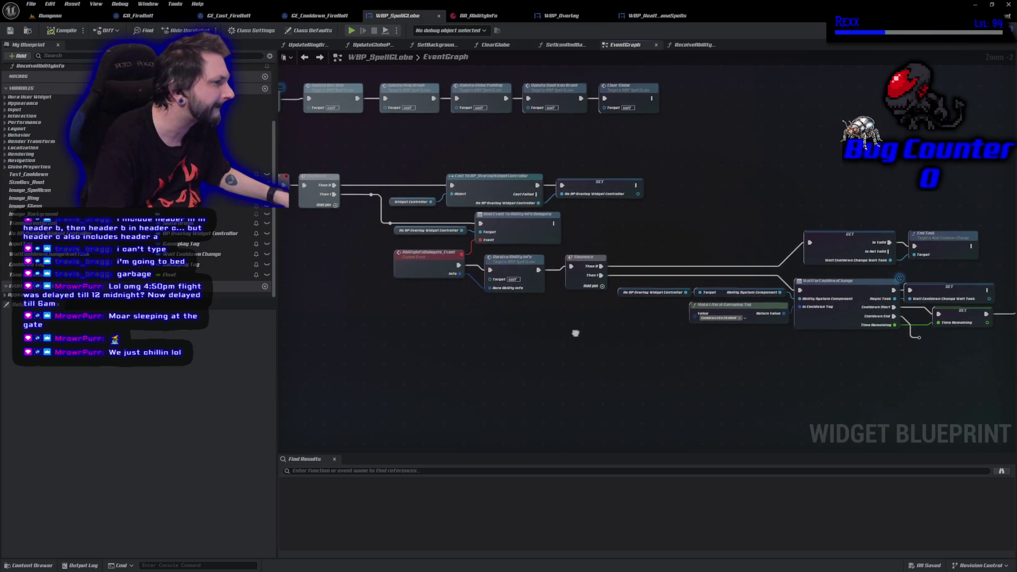
double_click(518, 260)
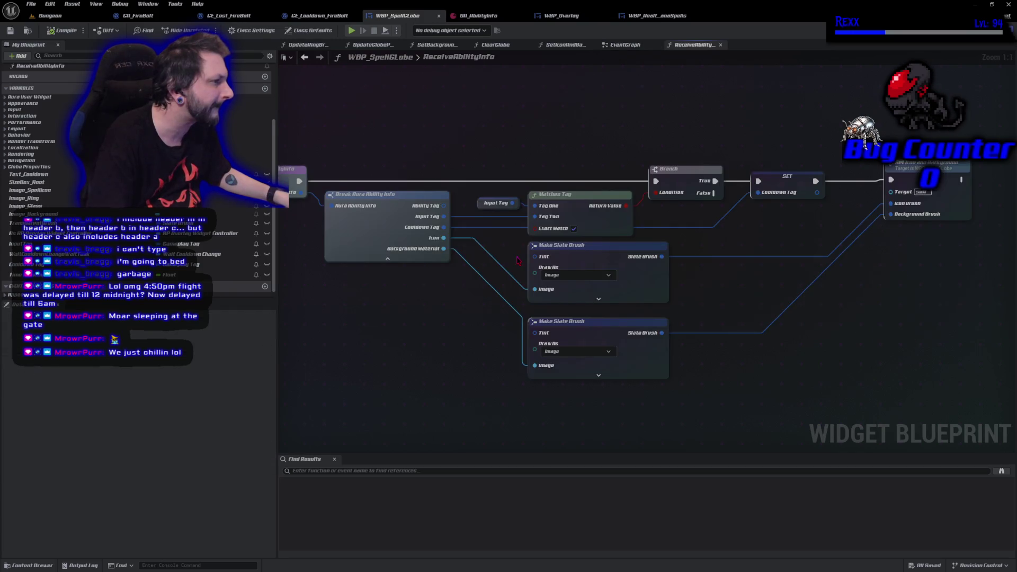
key(alt+Left)
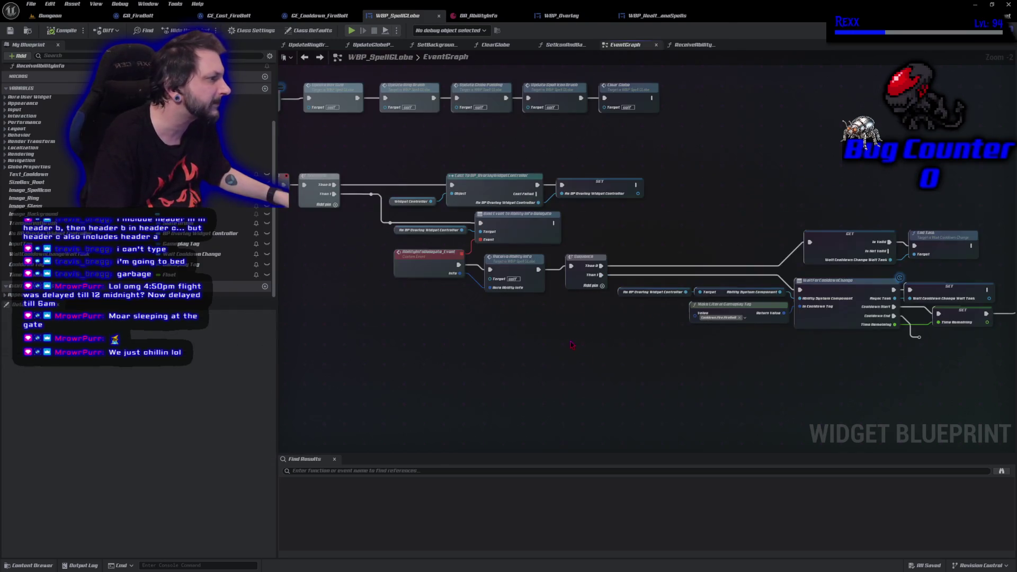
drag(412, 348, 536, 420)
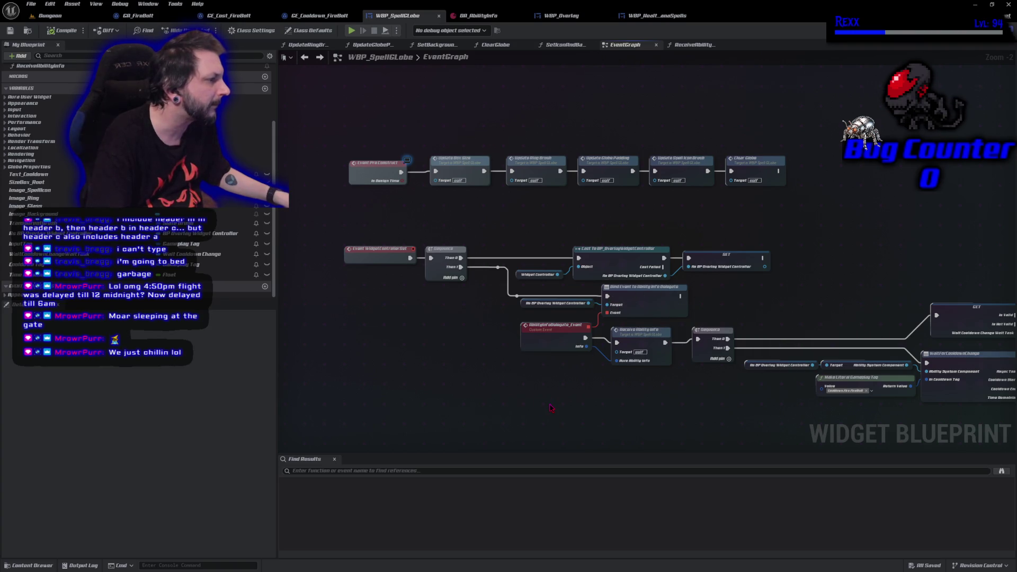
click(329, 16)
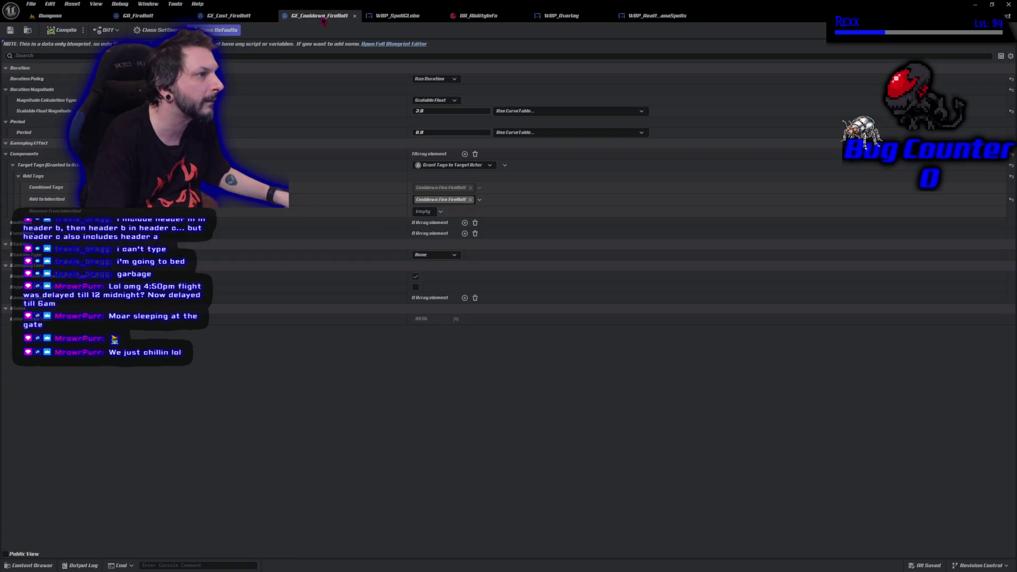
- Compare the GE_Cost_FireBolt and GE_Cooldown_FireBolt defaults and review GA_FireBolt's montage and end-ability nodes
click(236, 18)
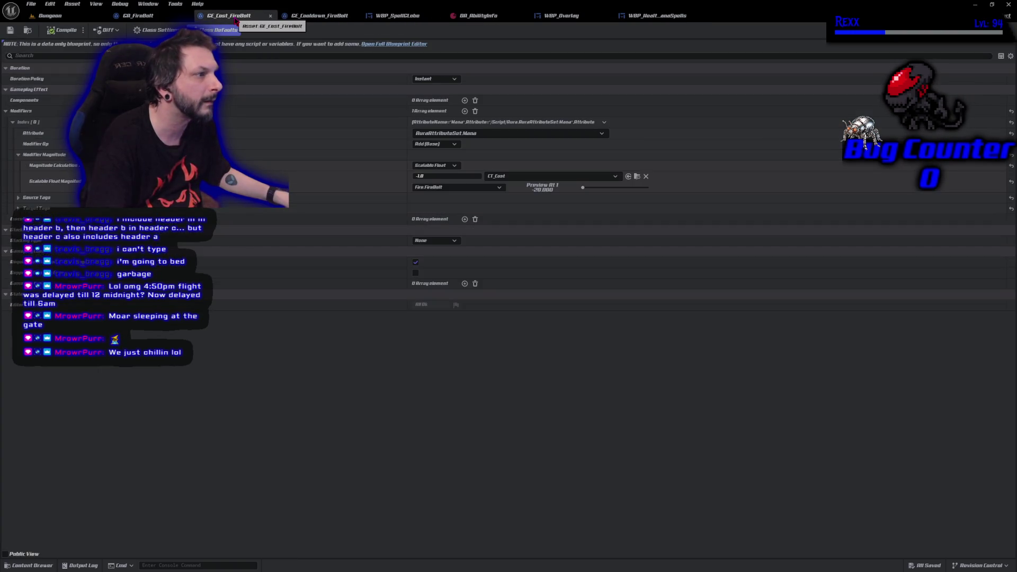
click(317, 15)
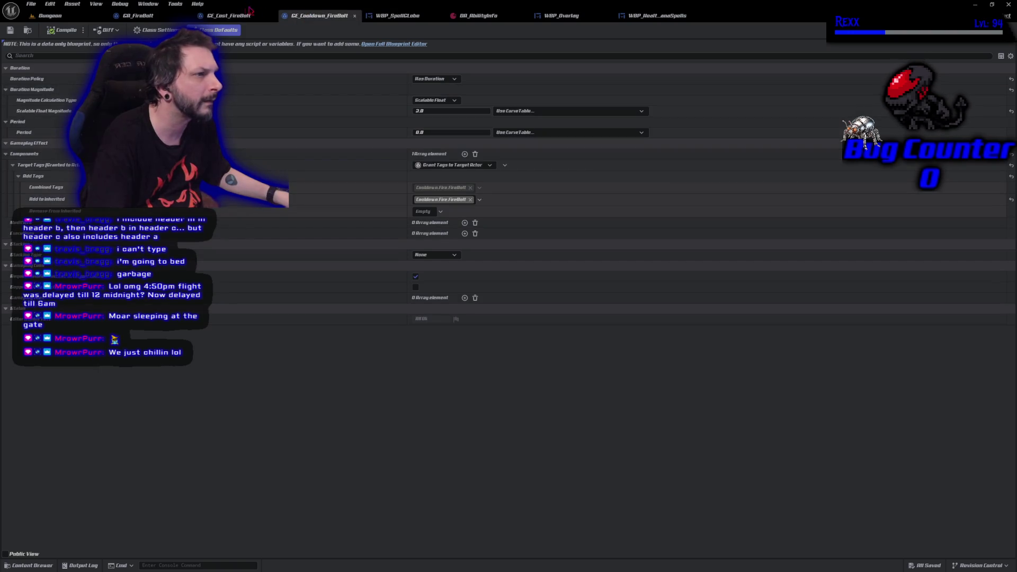
click(214, 20)
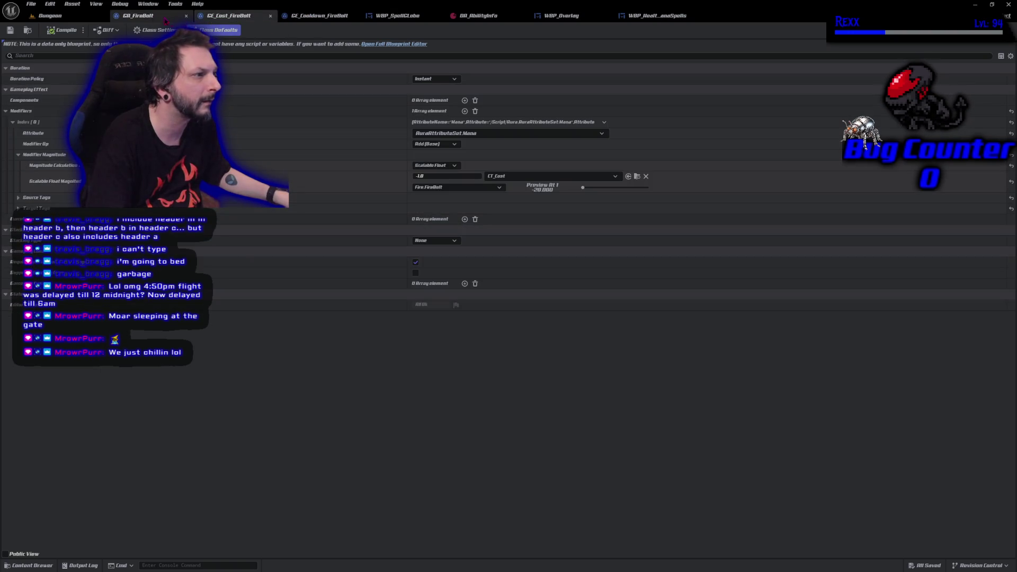
click(137, 16)
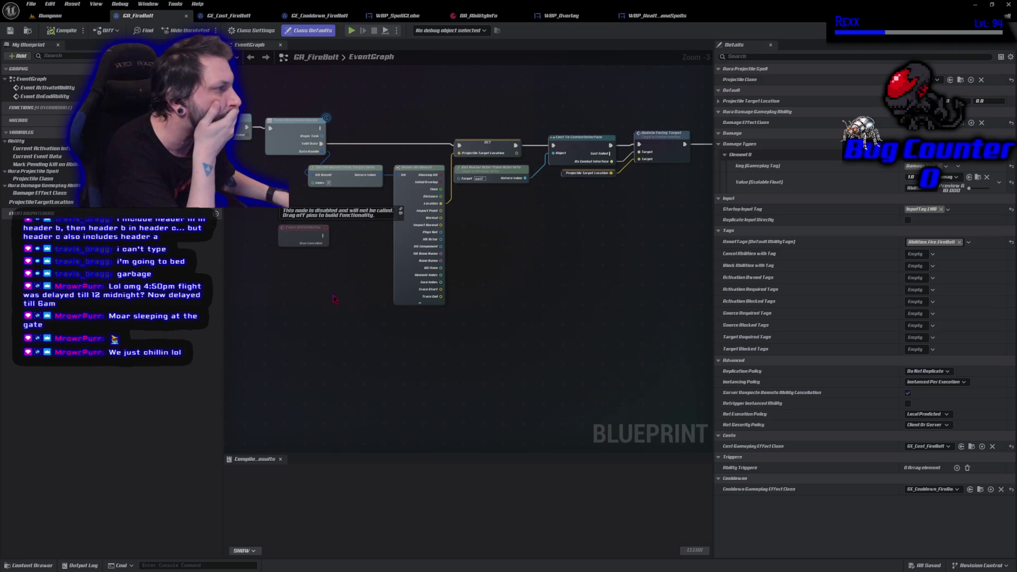
mouse_move(555, 265)
mouse_down()
mouse_move(219, 302)
mouse_move(113, 293)
mouse_up()
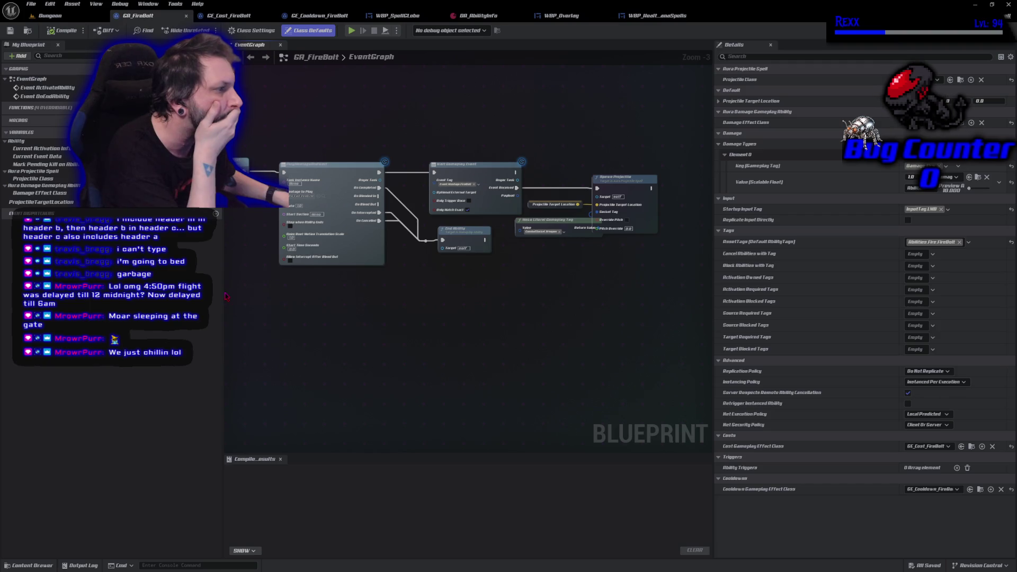
- Check WBP_Overlay and WBP_HealthManaSpells' SetSpellGlobeInputTags, then show WBP_SpellGlobe's Designer layout
click(554, 19)
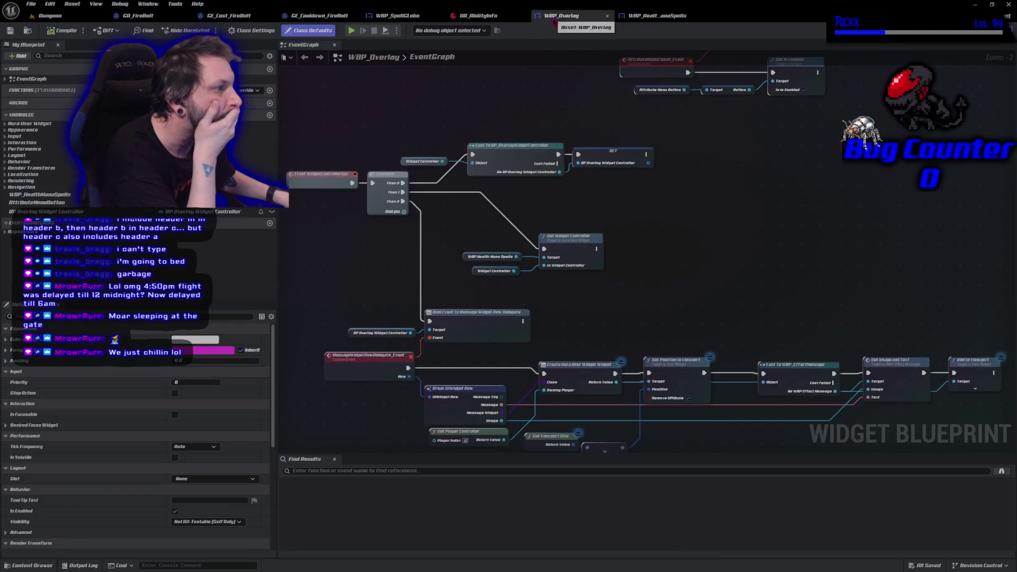
click(656, 15)
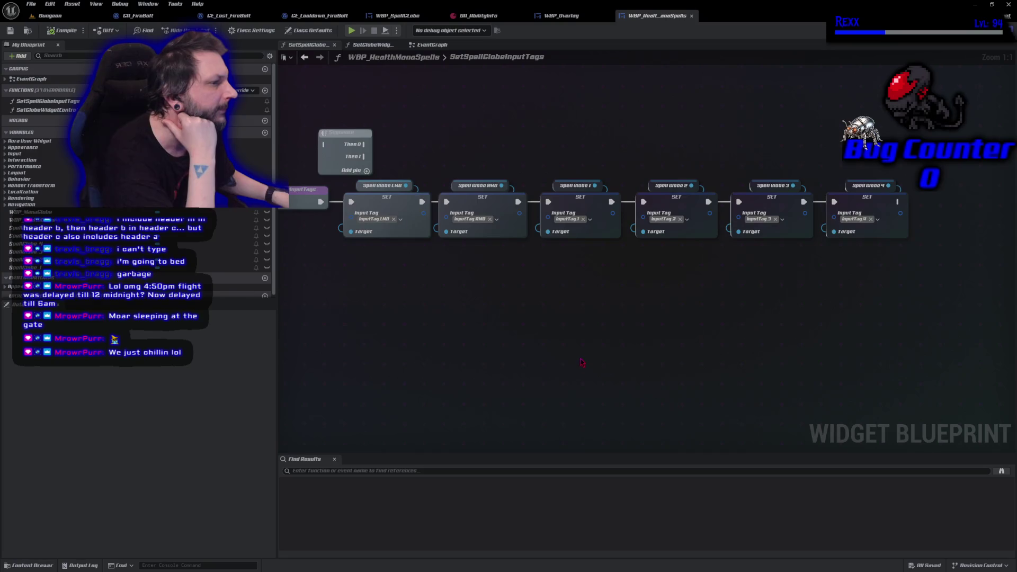
drag(581, 363, 636, 342)
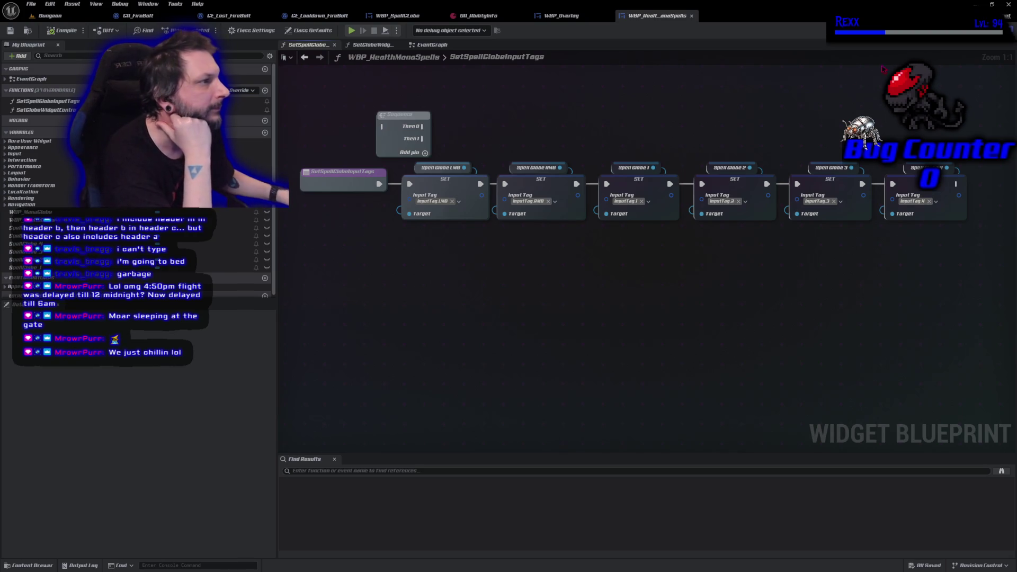
click(425, 21)
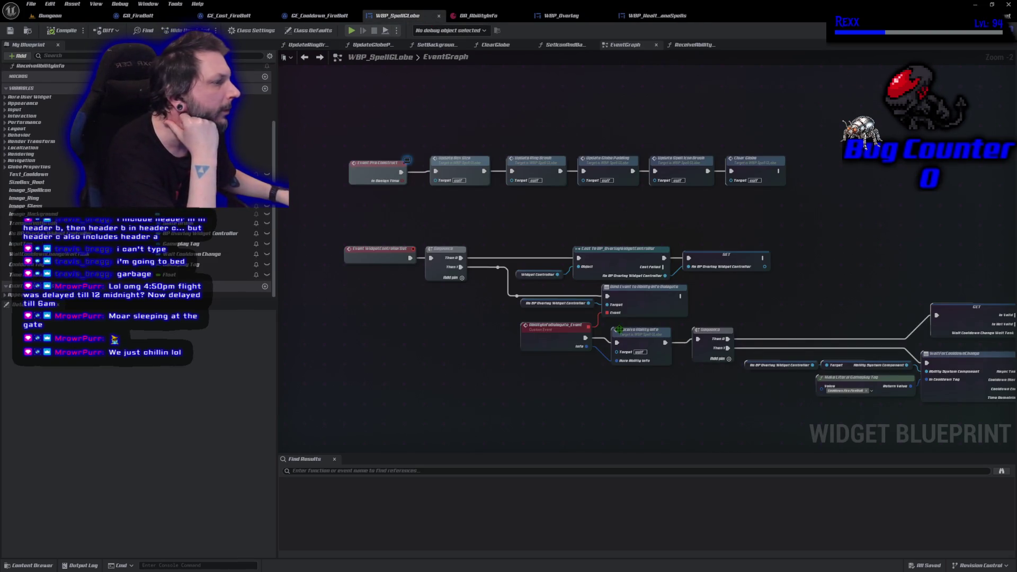
drag(562, 401, 493, 328)
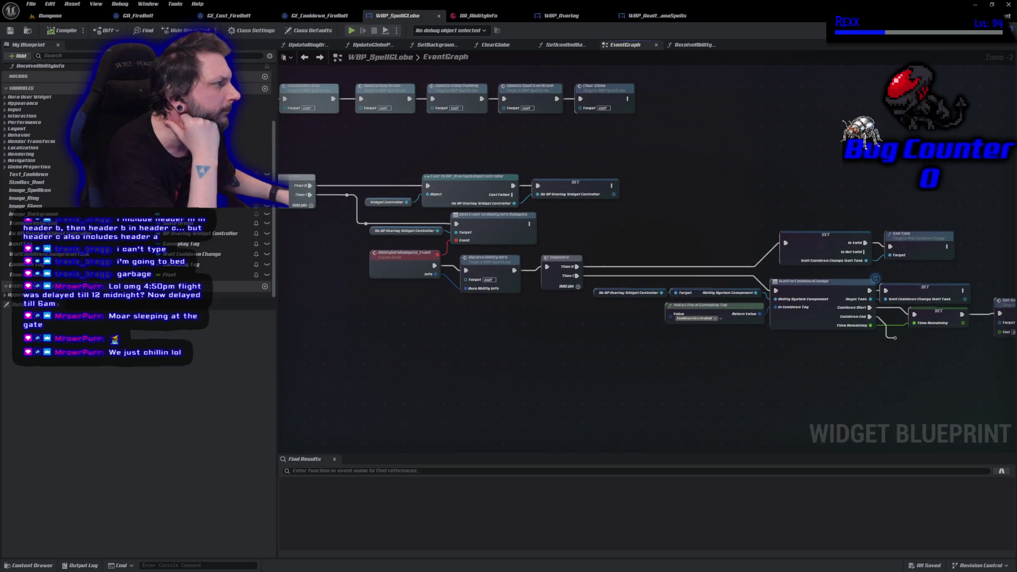
click(982, 30)
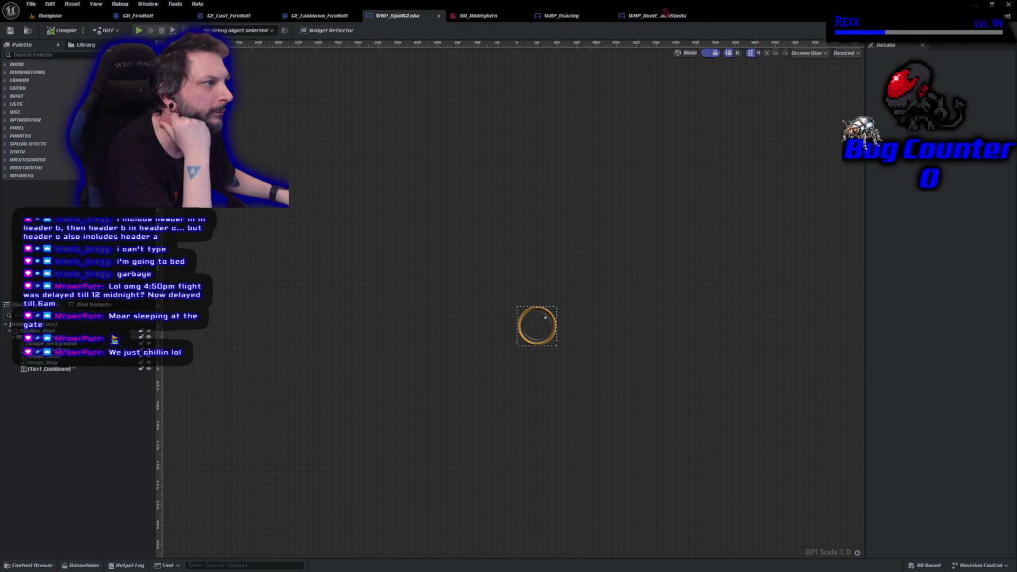
- Centre WaitForCooldownChange in WBP_SpellGlobe's graph and select Set Background Tint to view its details
click(998, 30)
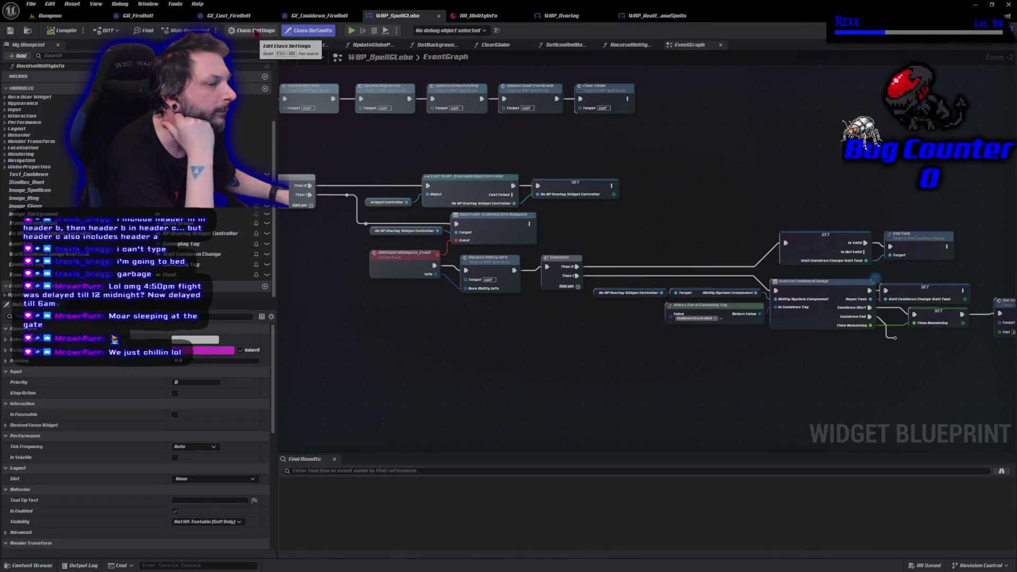
mouse_move(406, 333)
mouse_down()
mouse_move(473, 346)
mouse_move(433, 335)
mouse_up()
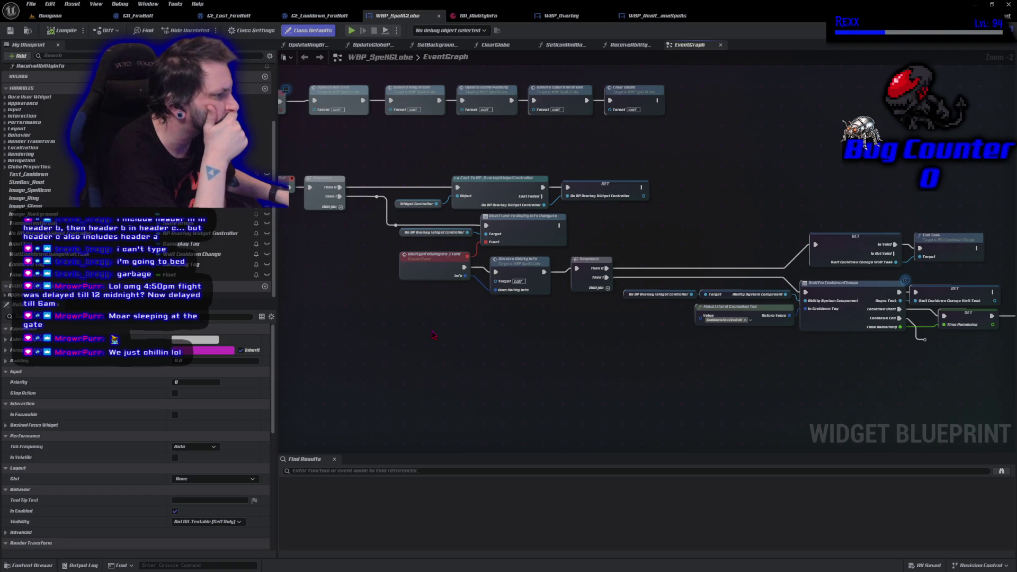
drag(433, 334, 574, 368)
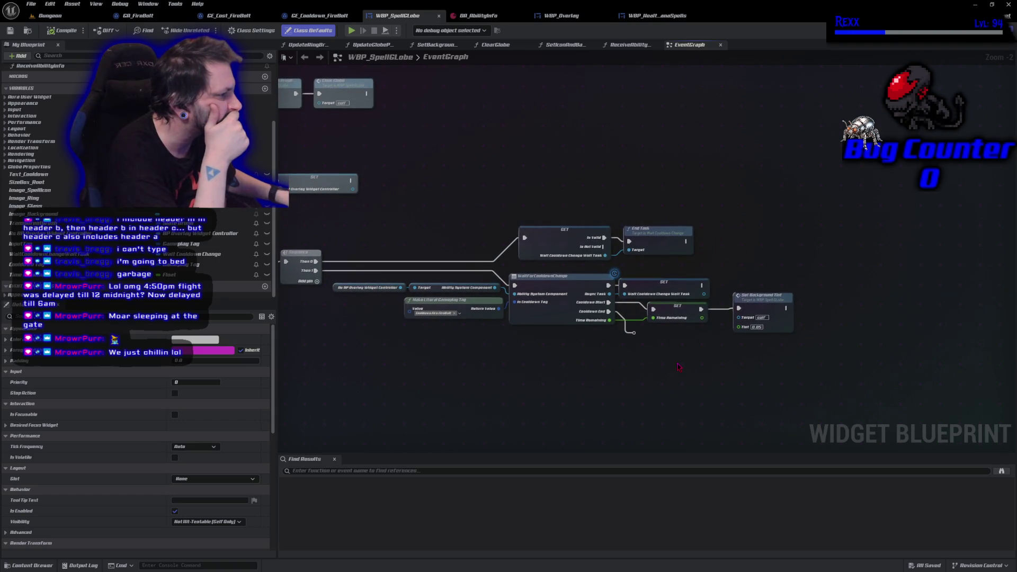
scroll(592, 377, up, 2)
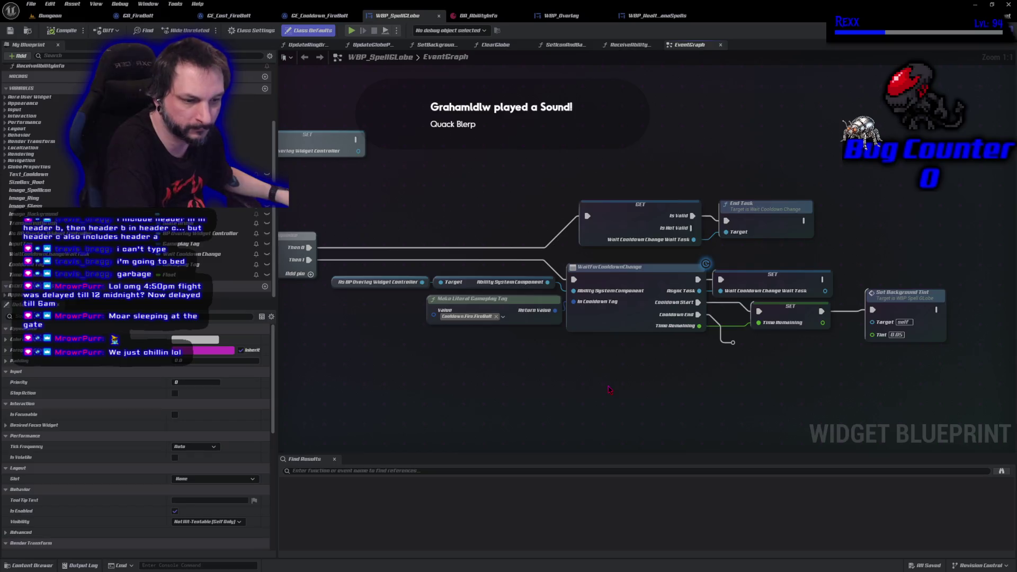
drag(609, 390, 509, 383)
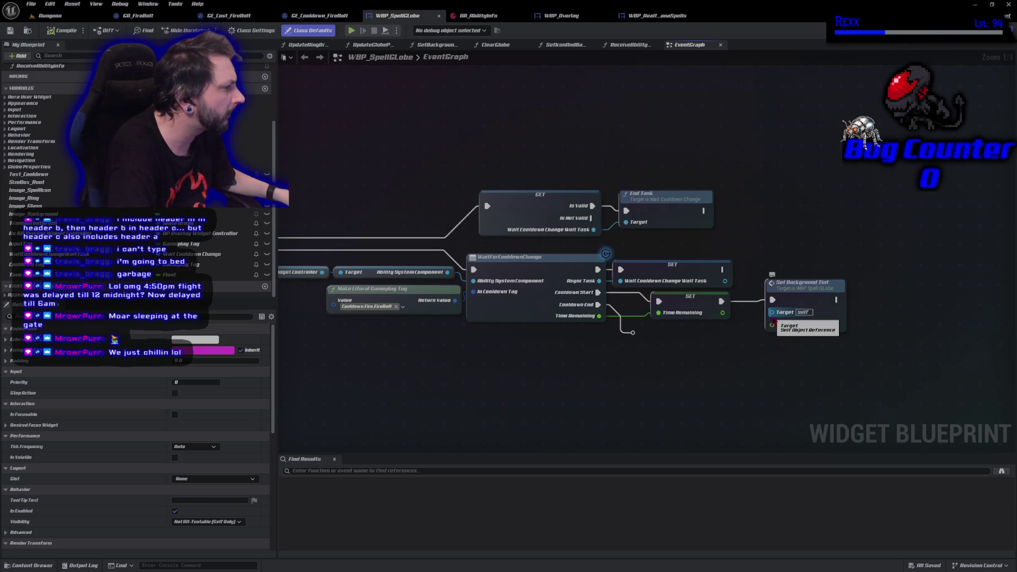
click(805, 285)
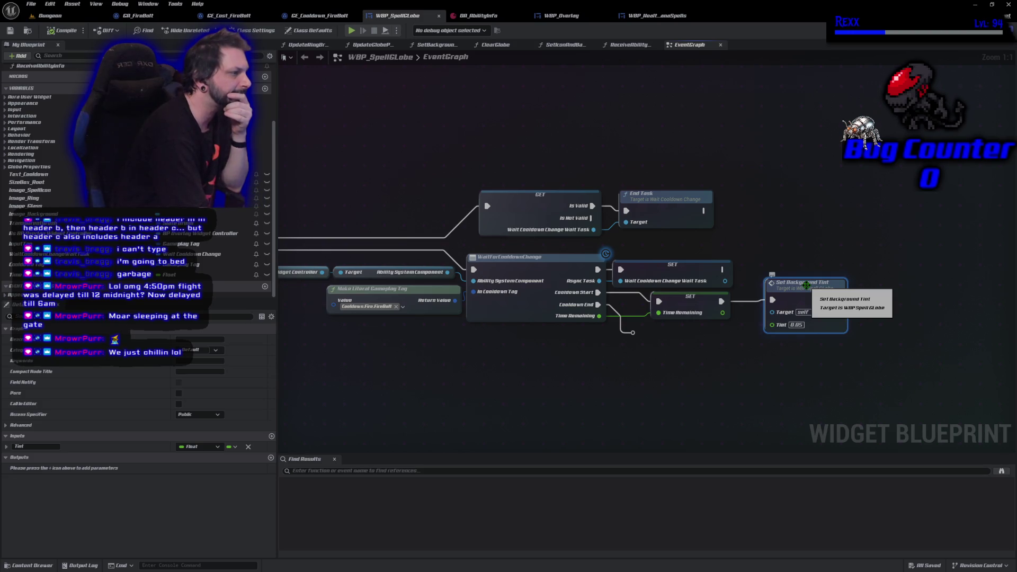
double_click(805, 285)
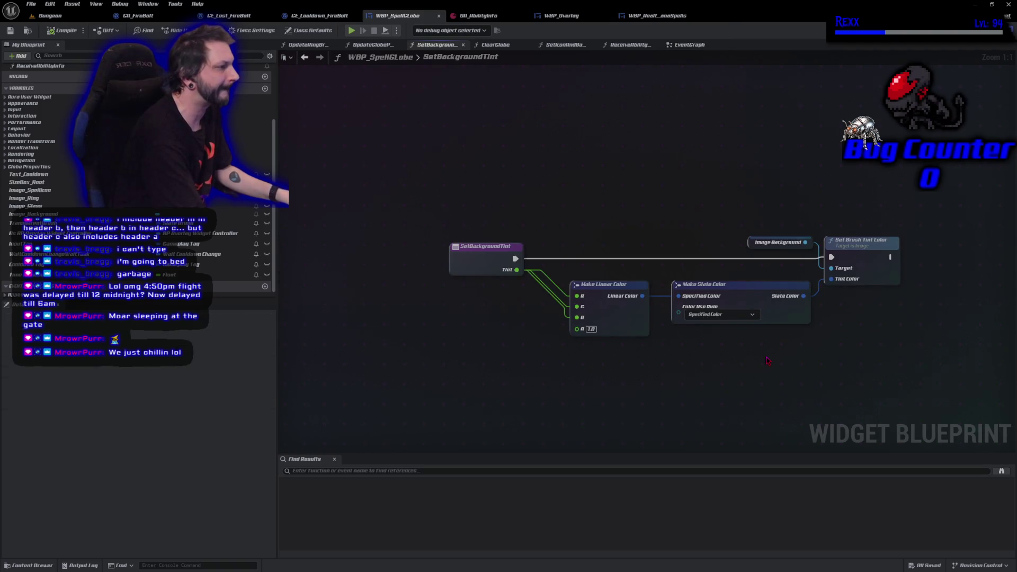
key(alt+Left)
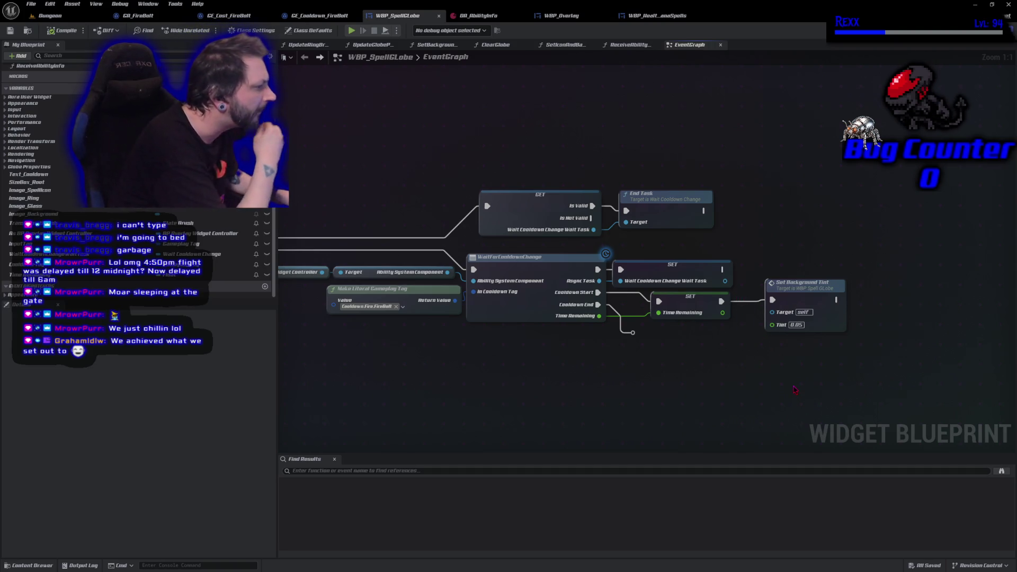
- Inspect the Set Background Tint node and the FireBolt cooldown tag literal in WBP_SpellGlobe's graph
mouse_move(795, 390)
mouse_down()
mouse_move(785, 373)
mouse_move(812, 370)
mouse_move(773, 375)
mouse_move(971, 367)
mouse_move(884, 351)
mouse_move(452, 376)
mouse_move(411, 318)
mouse_move(440, 313)
mouse_up()
drag(608, 340, 592, 351)
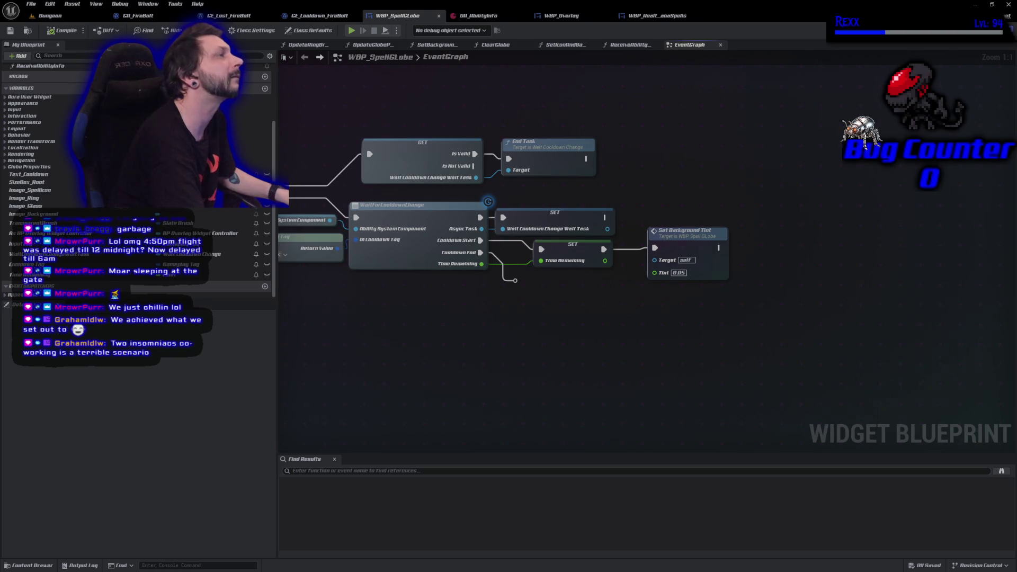
click(687, 231)
drag(543, 337, 721, 350)
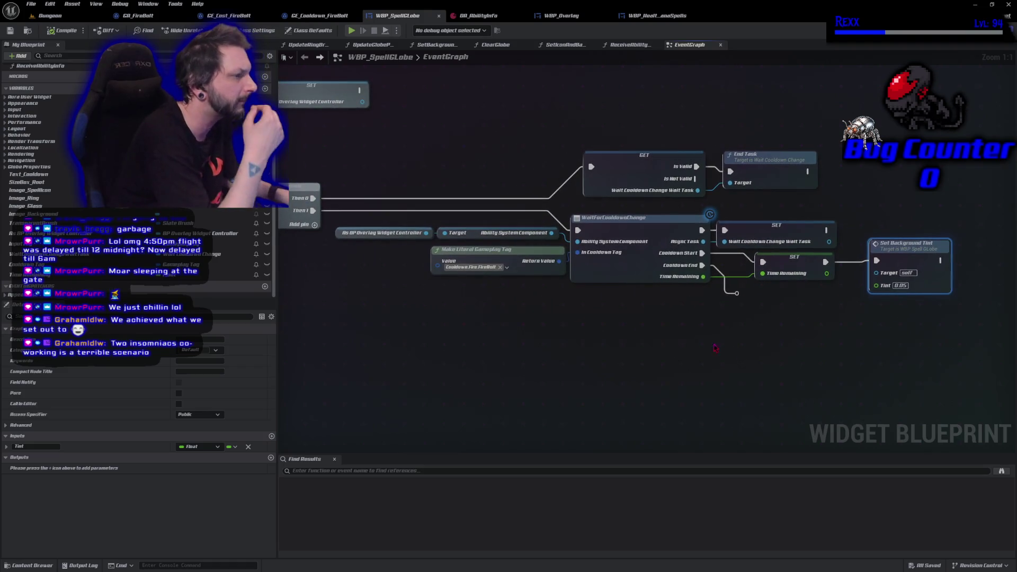
click(524, 267)
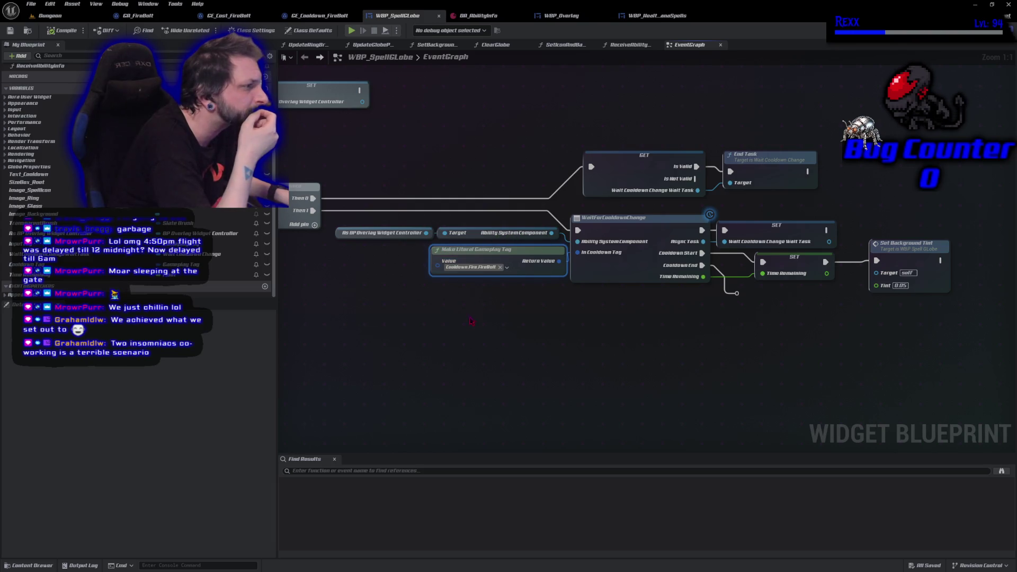
- Check Set Background Tint's Tint input, then play the Dungeon level in the editor
mouse_move(402, 333)
mouse_down()
mouse_move(697, 347)
mouse_move(349, 326)
mouse_up()
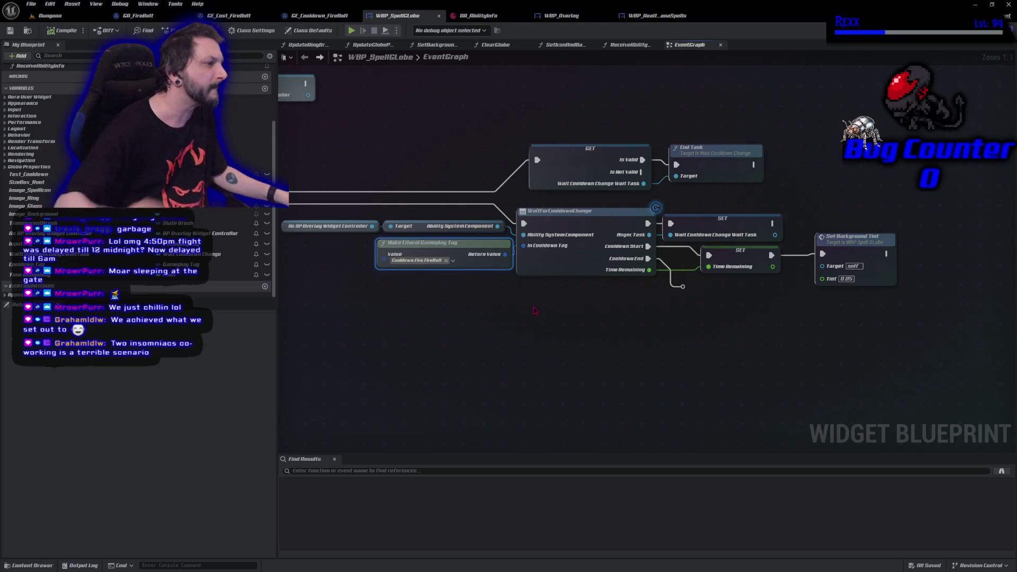
click(852, 240)
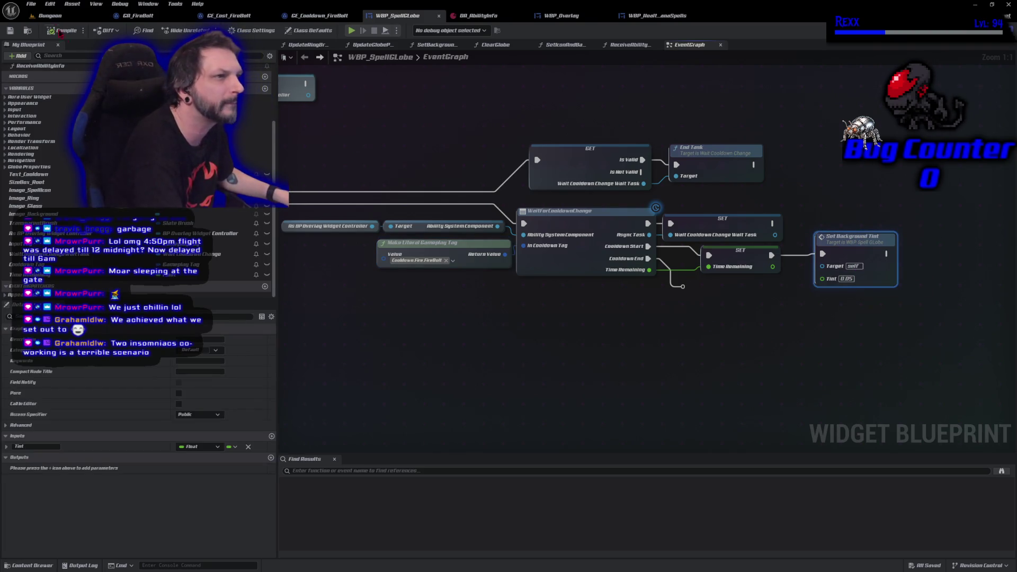
click(51, 15)
key(alt+p)
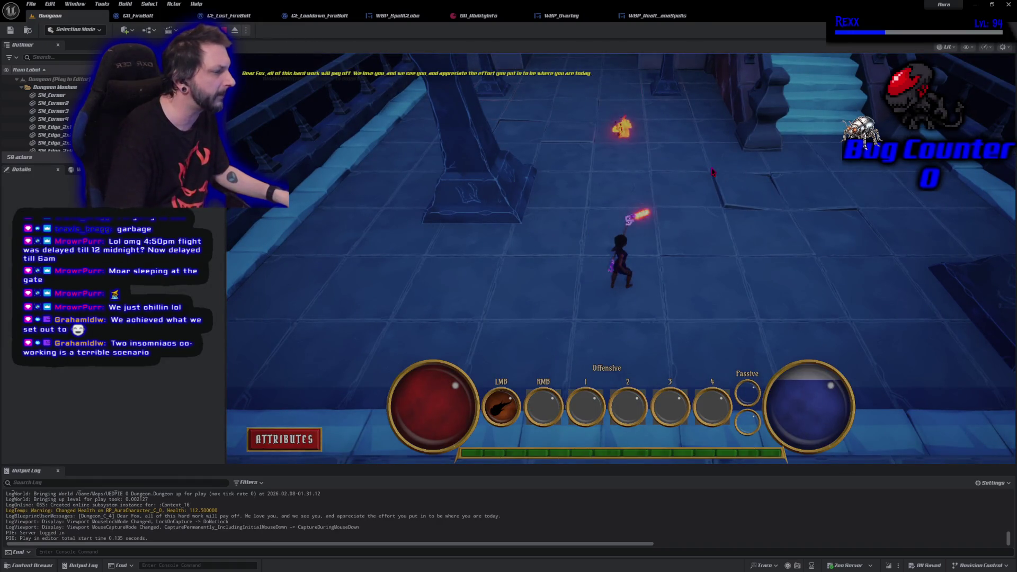
- Cast a fire bolt in the Dungeon level to trigger its cooldown, then stop playing
click(712, 172)
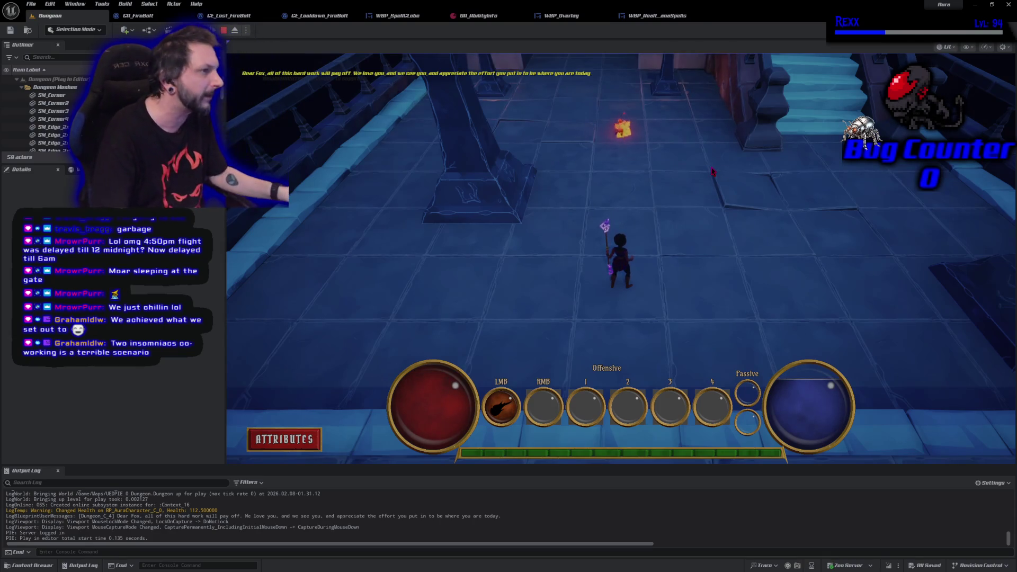
key(Escape)
- Step through WBP_HealthManaSpells and WBP_Overlay back to WBP_SpellGlobe's event graph
click(656, 16)
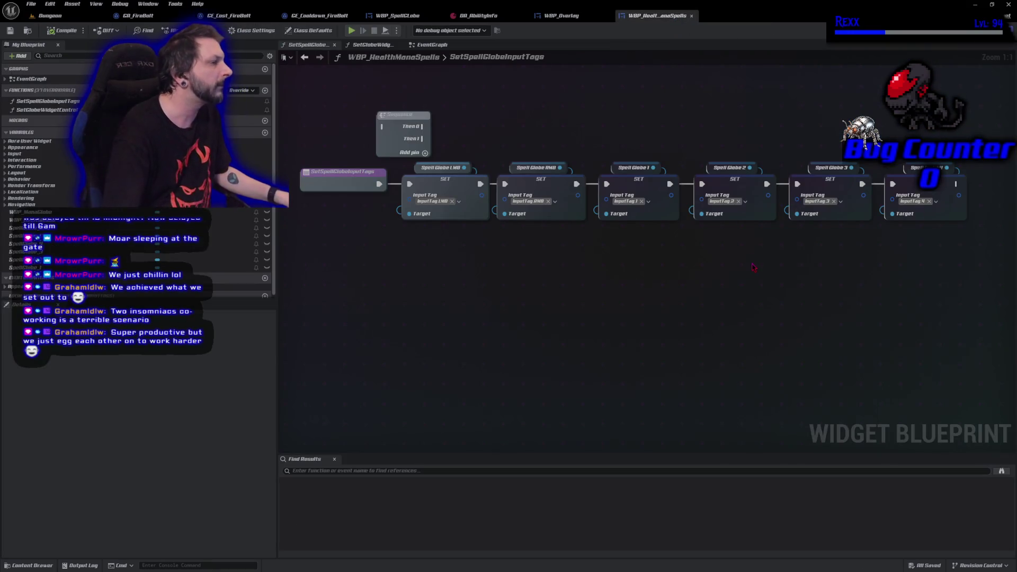
click(575, 17)
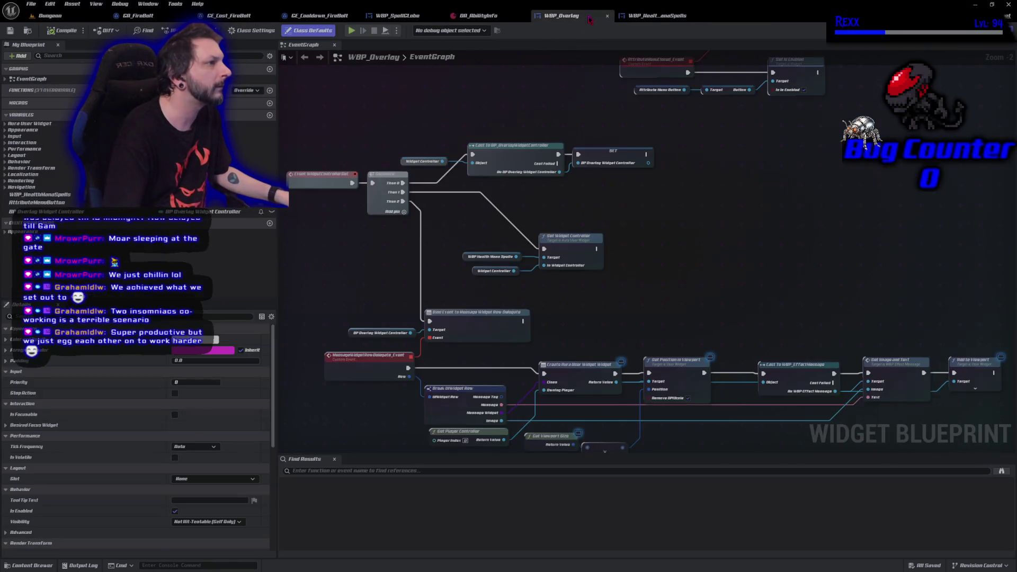
click(397, 16)
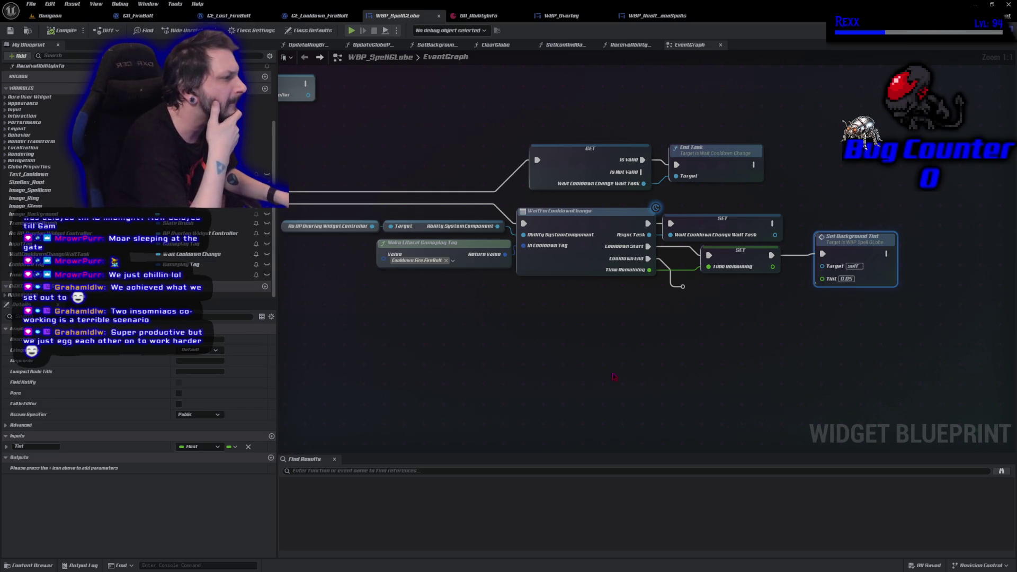
- Follow the cooldown chain from WidgetControllerSet and Sequence through to Set Background Tint
drag(850, 253, 913, 253)
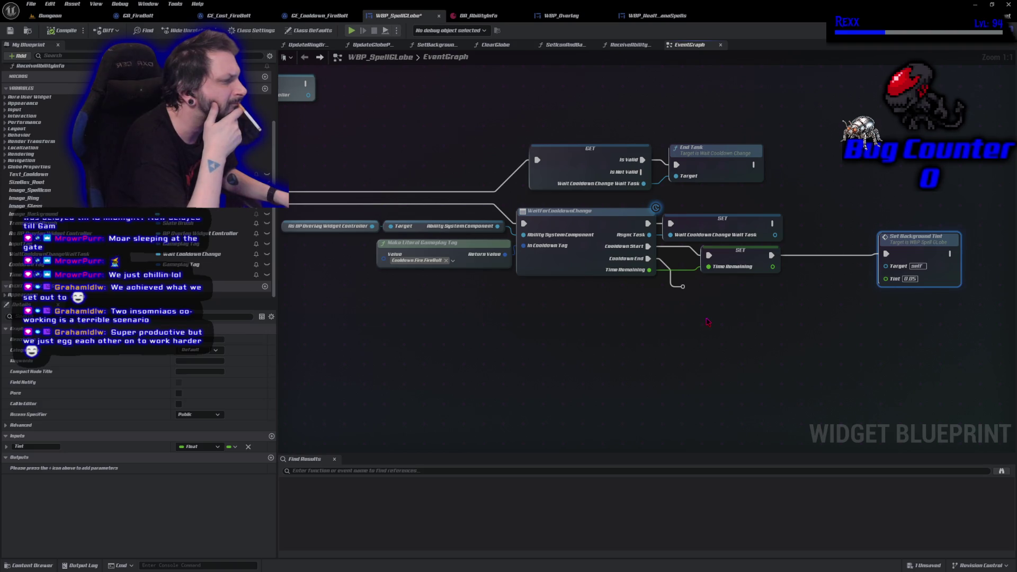
mouse_move(434, 307)
mouse_down()
mouse_move(823, 313)
mouse_move(704, 325)
mouse_move(765, 314)
mouse_up()
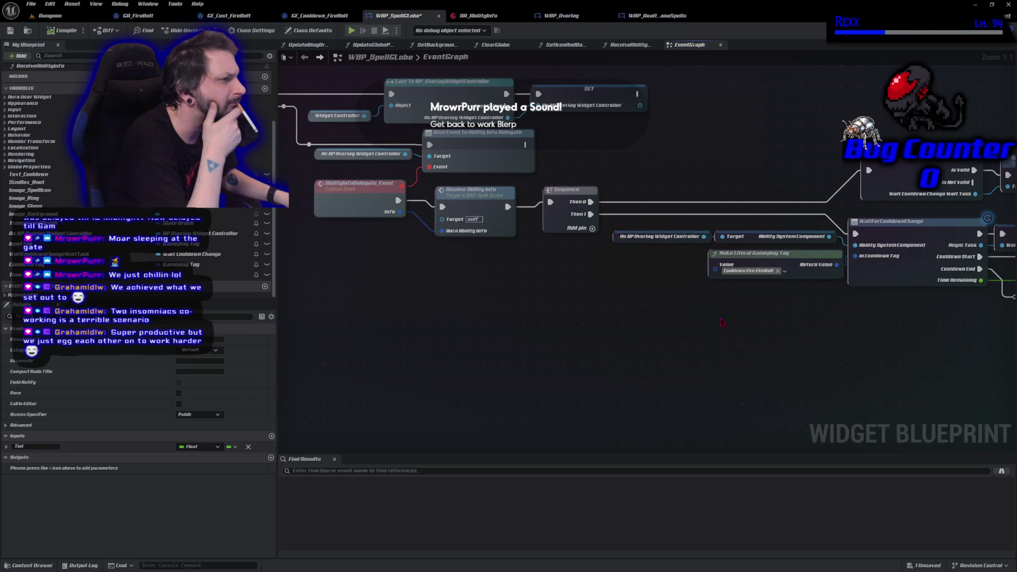
mouse_move(408, 291)
mouse_down()
mouse_move(590, 334)
mouse_move(638, 333)
mouse_move(421, 324)
mouse_up()
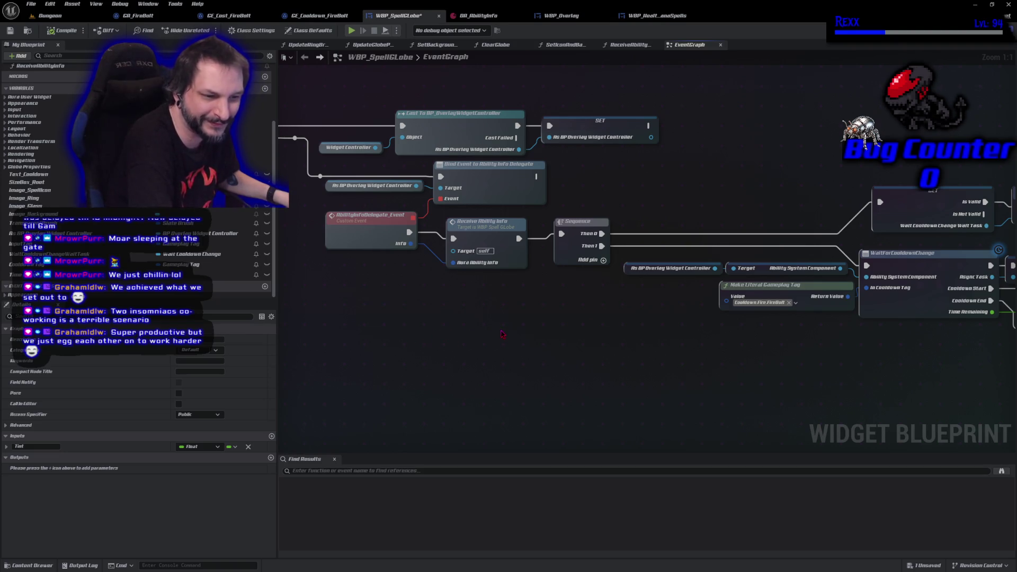
drag(502, 334, 453, 344)
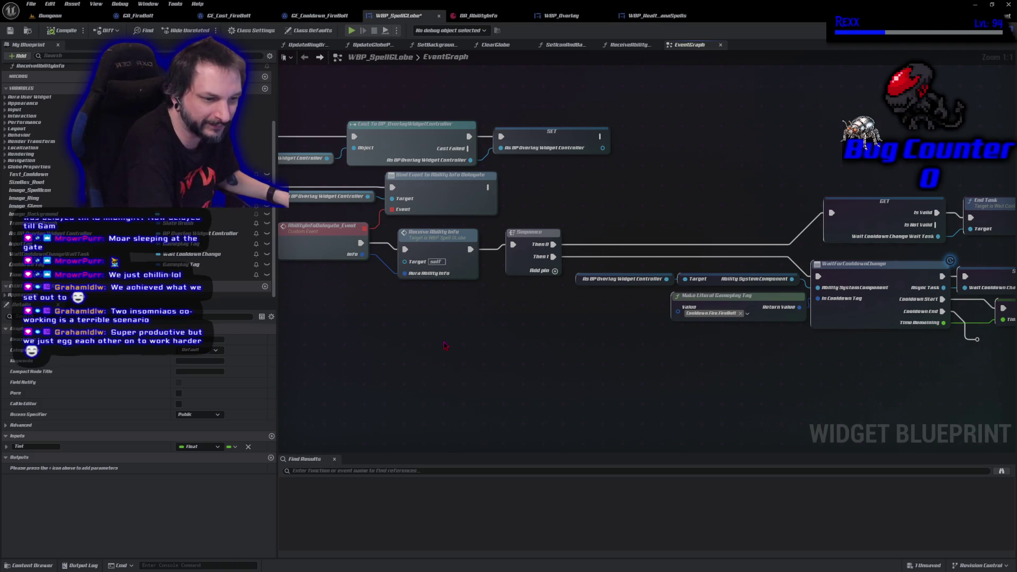
drag(582, 338, 471, 321)
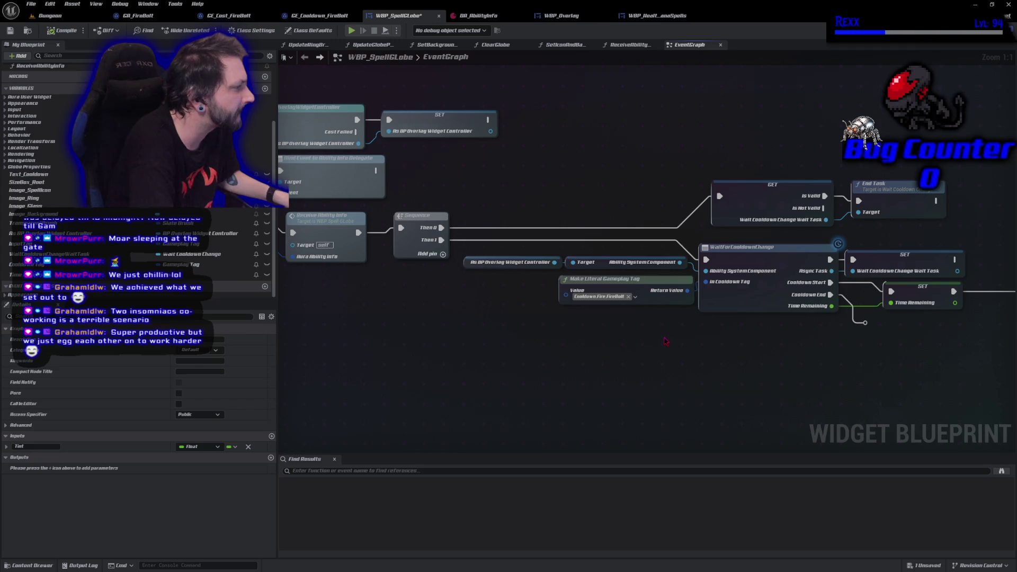
mouse_move(720, 358)
mouse_down()
mouse_move(590, 340)
mouse_move(517, 393)
mouse_move(642, 377)
mouse_up()
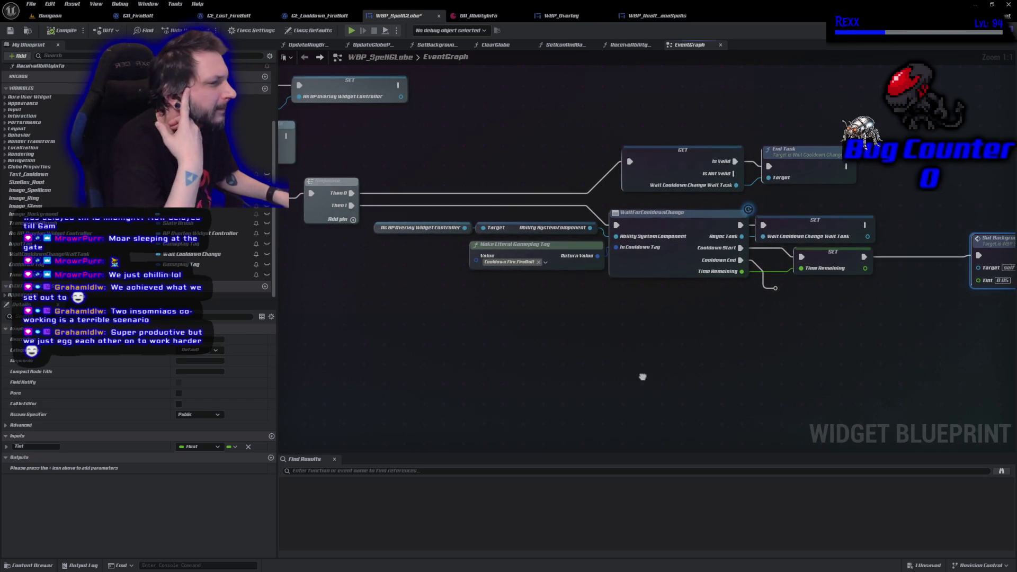
click(505, 404)
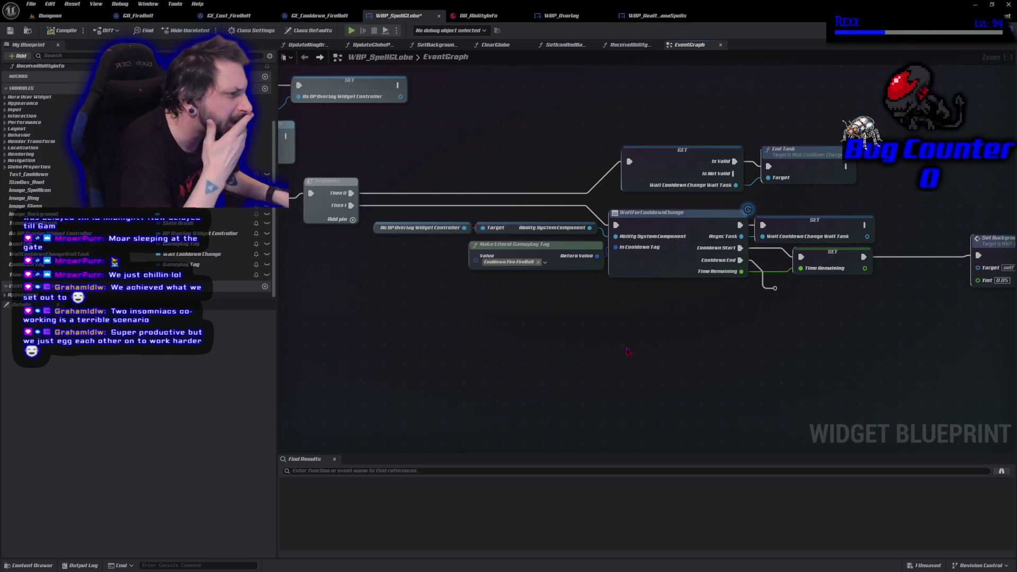
- Locate the Receive Ability Info call after Cast and Sequence and open its function graph
drag(627, 351, 587, 361)
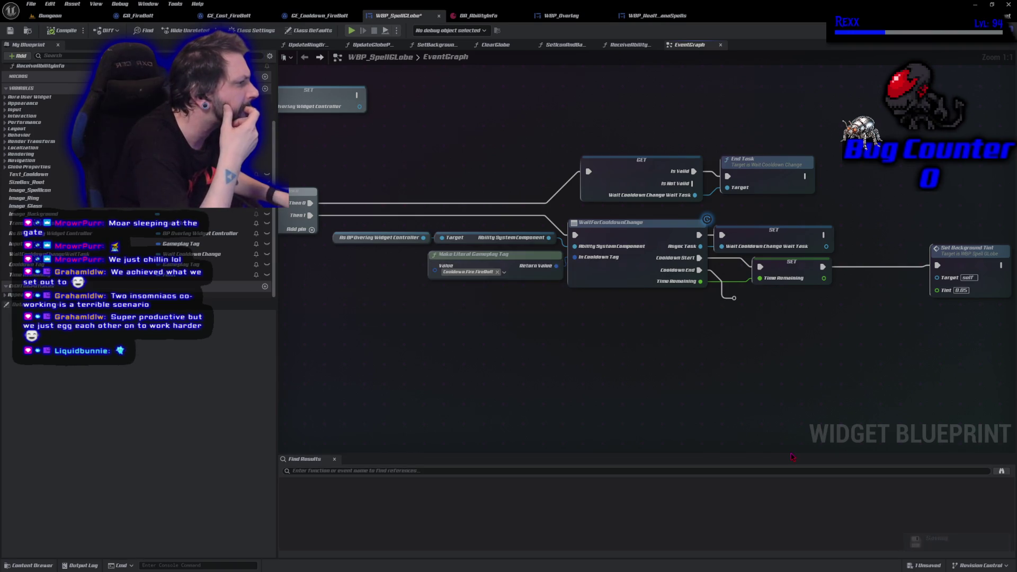
mouse_move(449, 398)
mouse_down()
mouse_move(720, 413)
mouse_move(597, 429)
mouse_up()
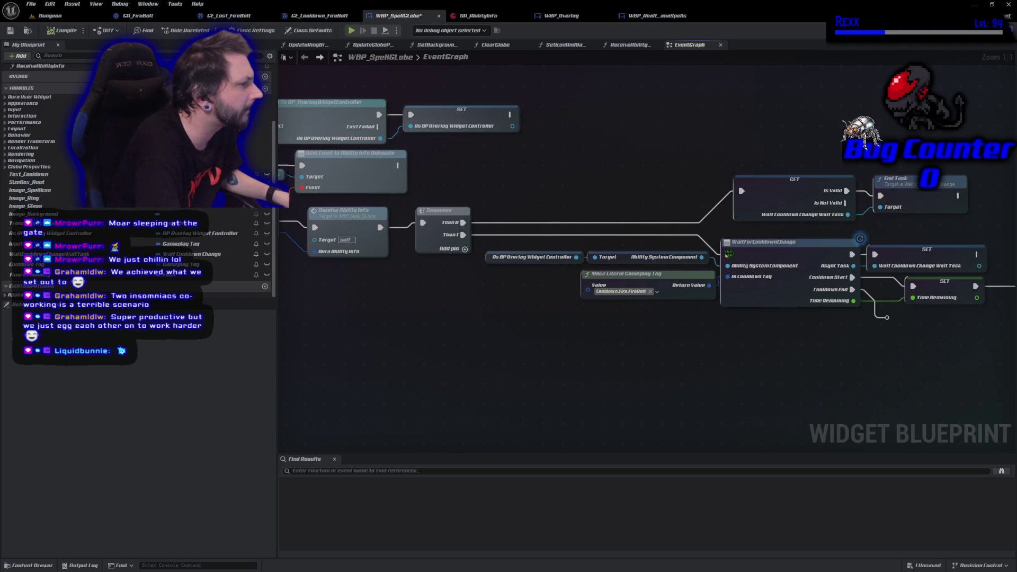
mouse_move(442, 328)
mouse_down()
mouse_move(519, 357)
mouse_move(571, 354)
mouse_move(456, 331)
mouse_move(398, 342)
mouse_up()
double_click(481, 261)
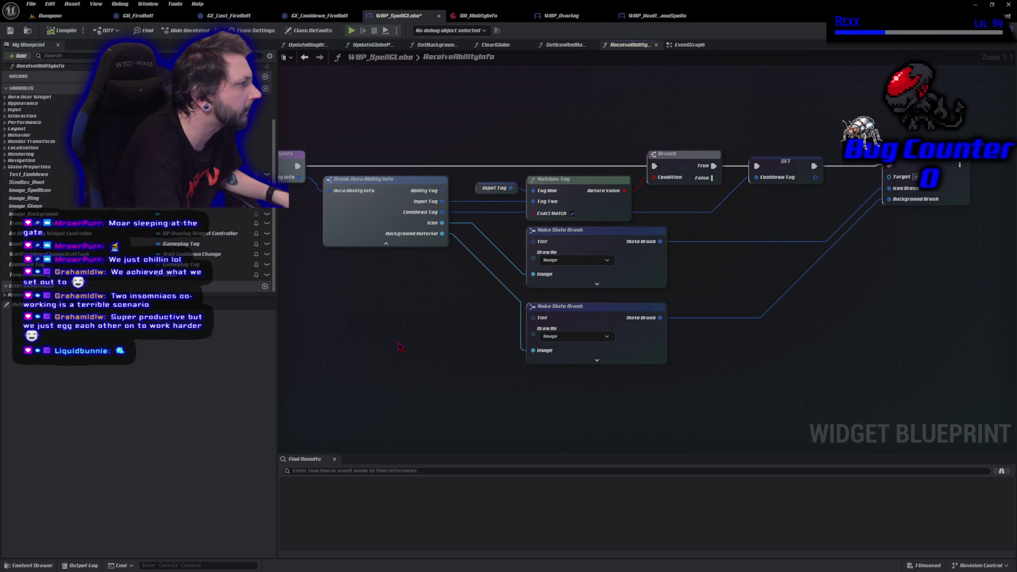
- Review the function graph's icon and background brush node, then compile and save WBP_SpellGlobe
drag(397, 347, 431, 354)
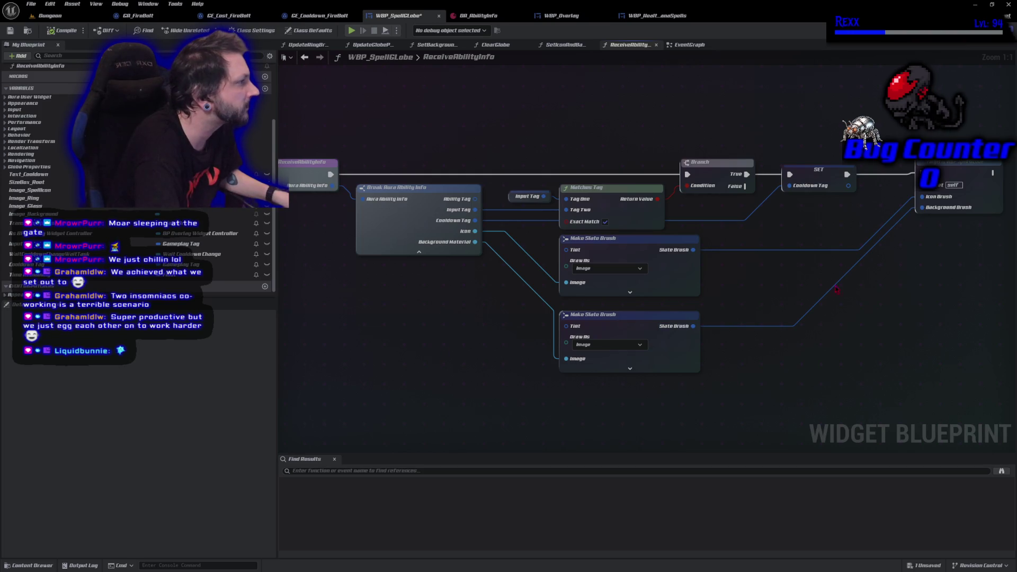
click(953, 202)
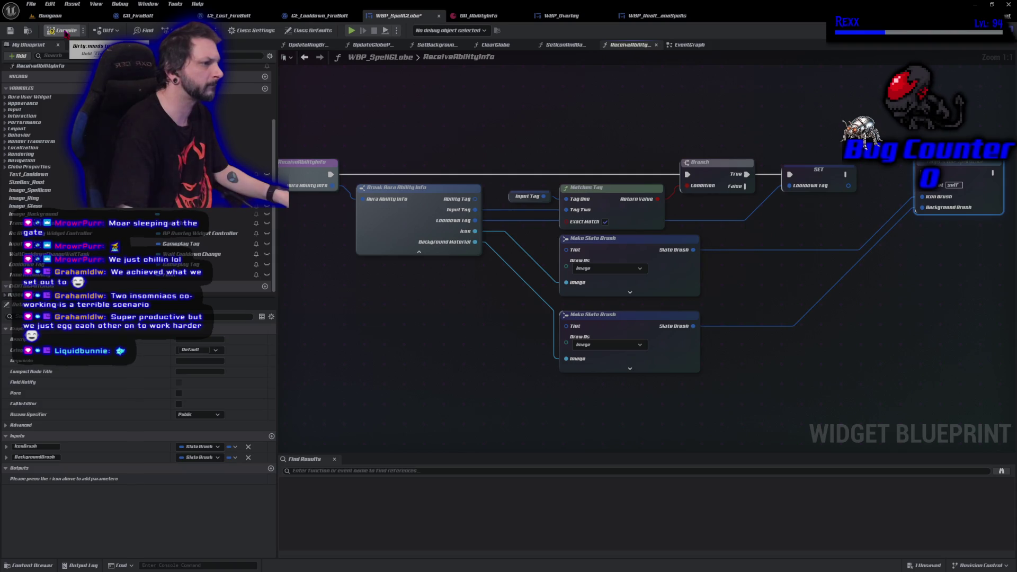
click(66, 31)
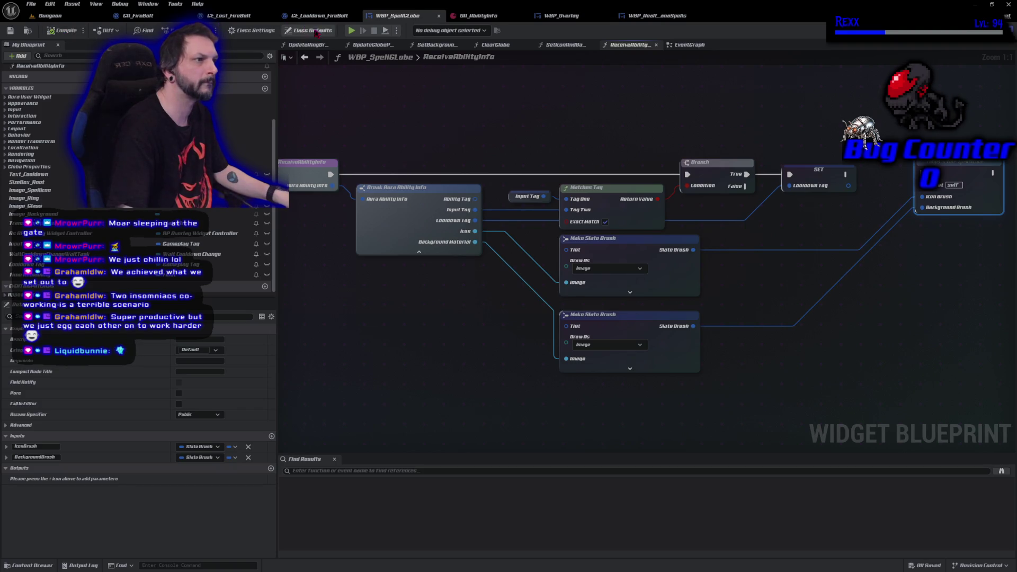
- Run a brief play-session test of the widget and return to the EventGraph
click(350, 31)
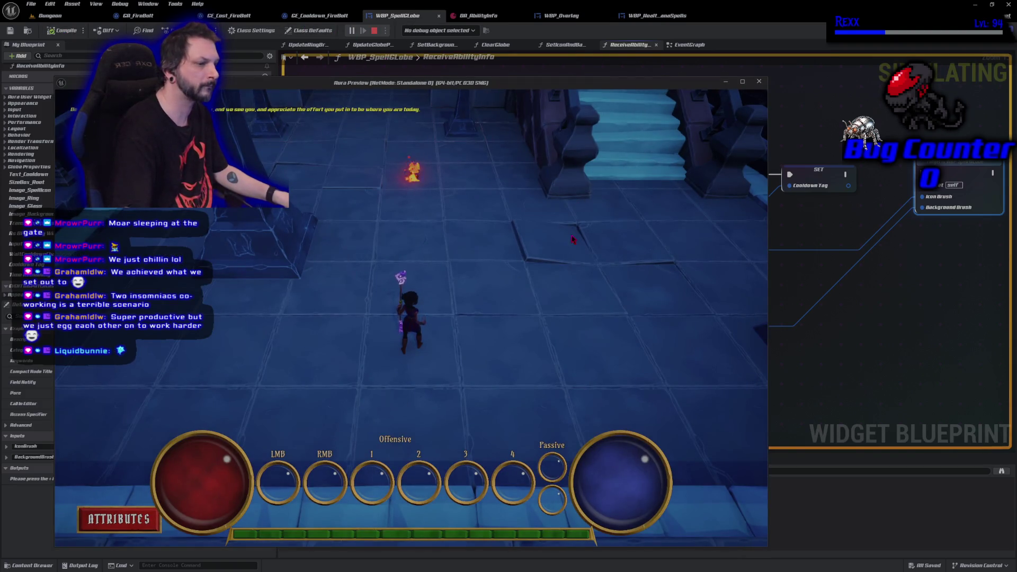
click(374, 31)
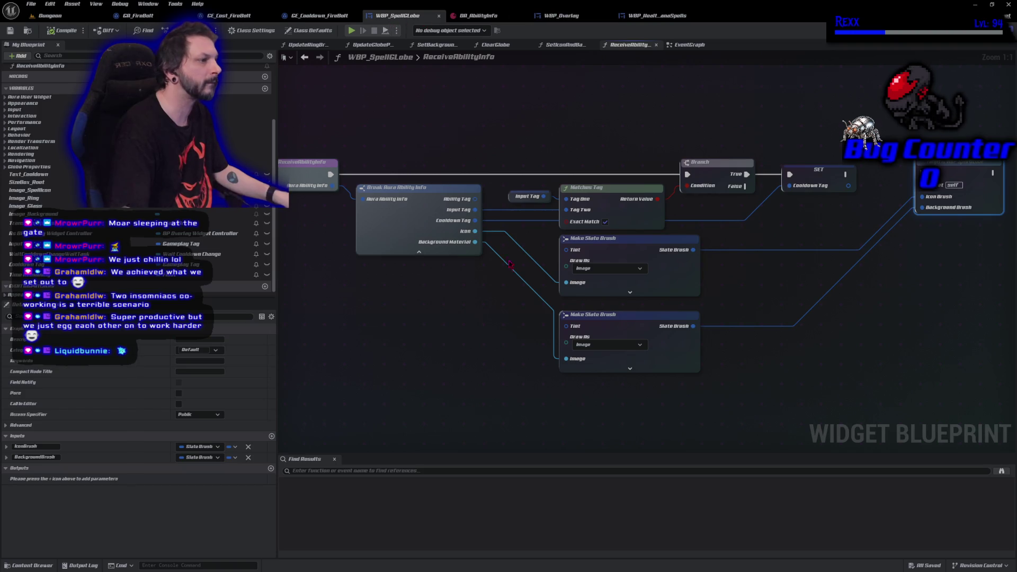
click(688, 45)
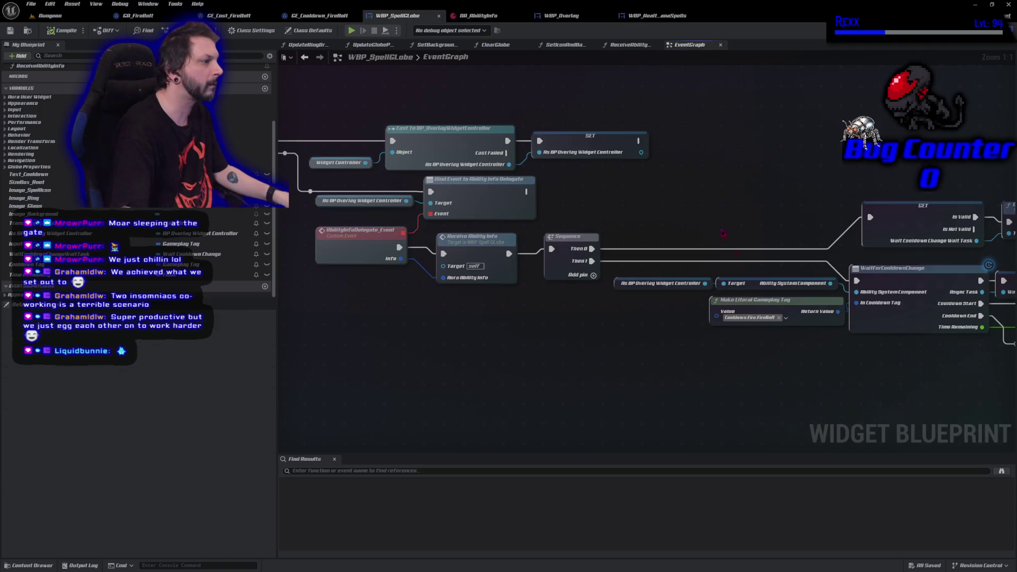
- Disconnect Set Background Tint from the Time Remaining SET node and save the blueprint
drag(787, 331, 782, 328)
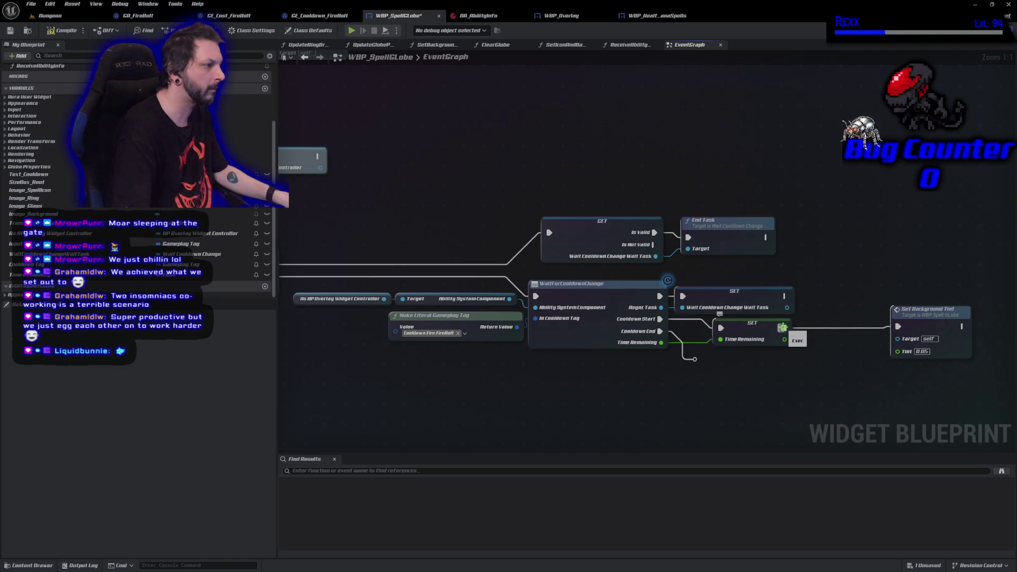
key(ctrl+z)
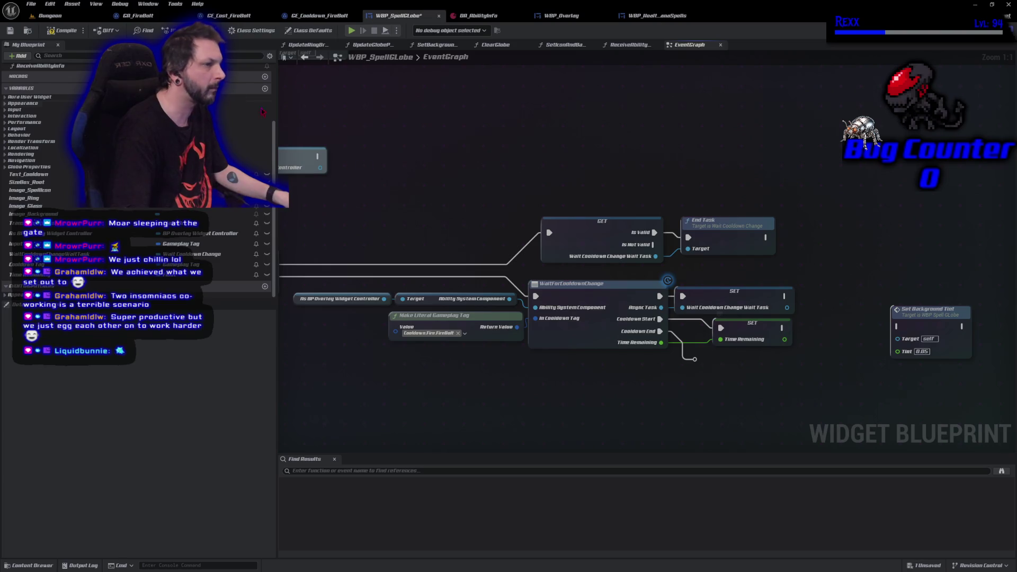
key(ctrl+s)
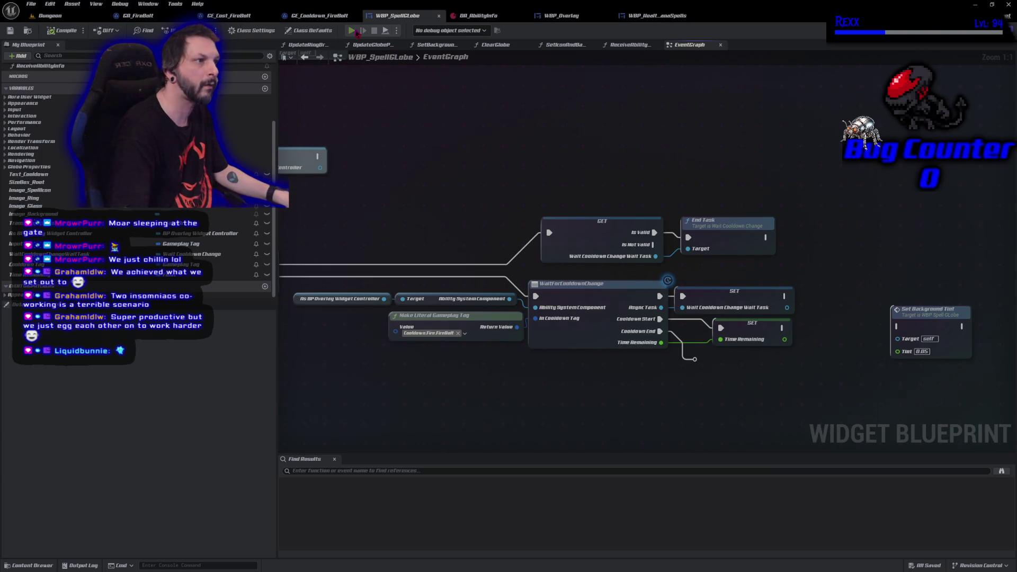
- Playtest by casting a firebolt to check its cooldown
click(355, 32)
click(624, 250)
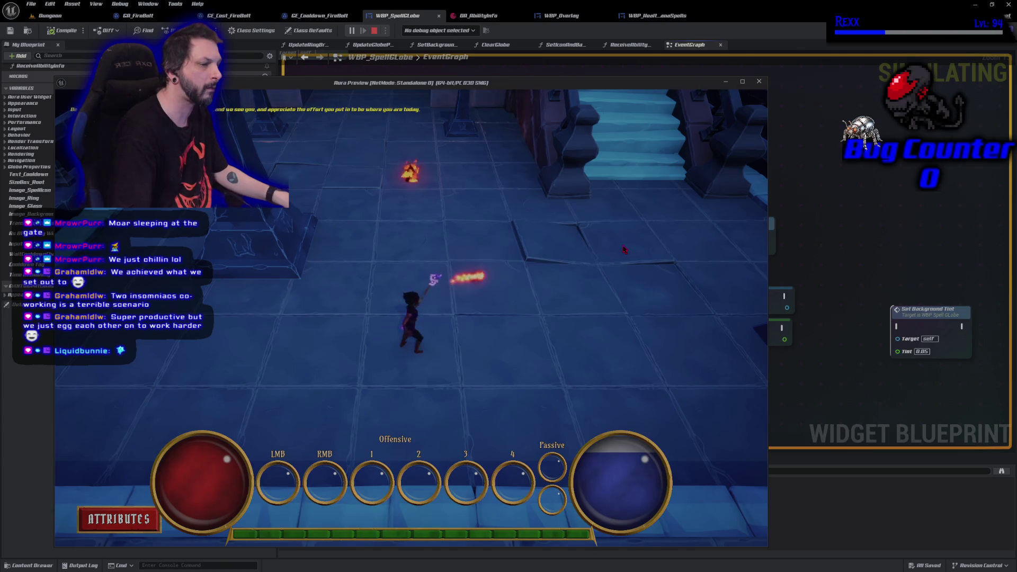
key(Escape)
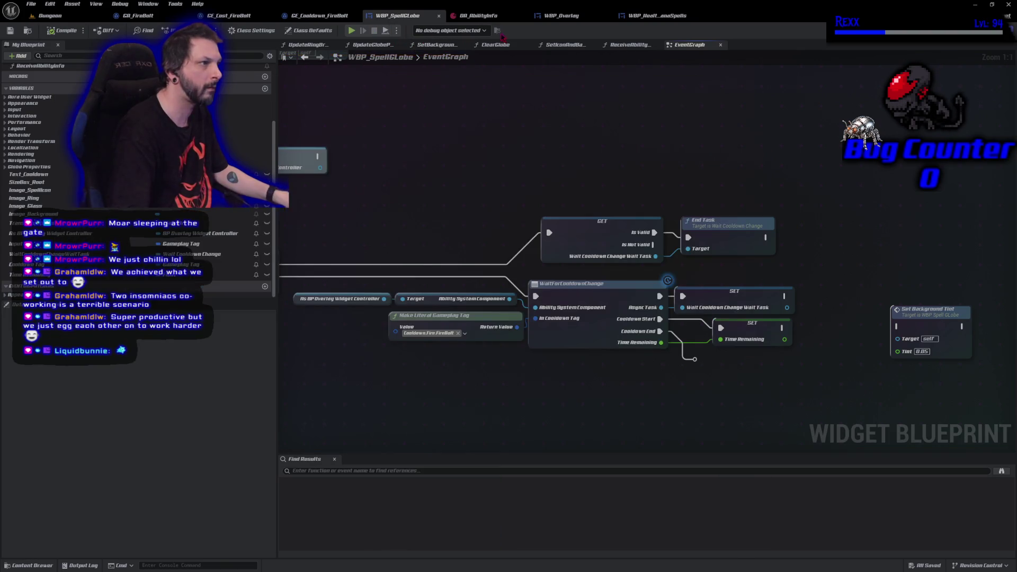
- Rewire the SET node's exec output into Set Background Tint, then view the ReceiveAbilityInfo graph
drag(782, 328, 897, 326)
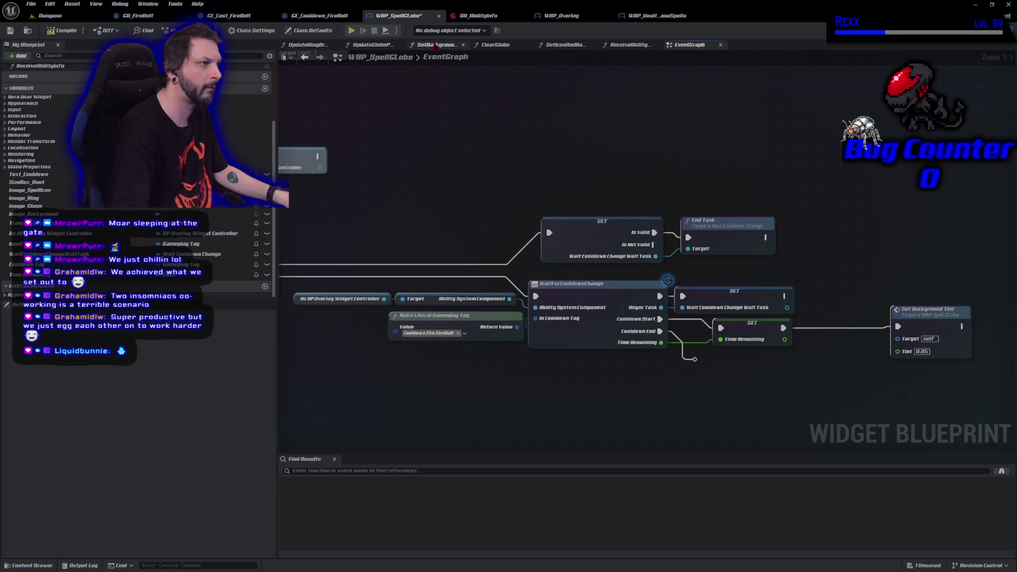
click(623, 47)
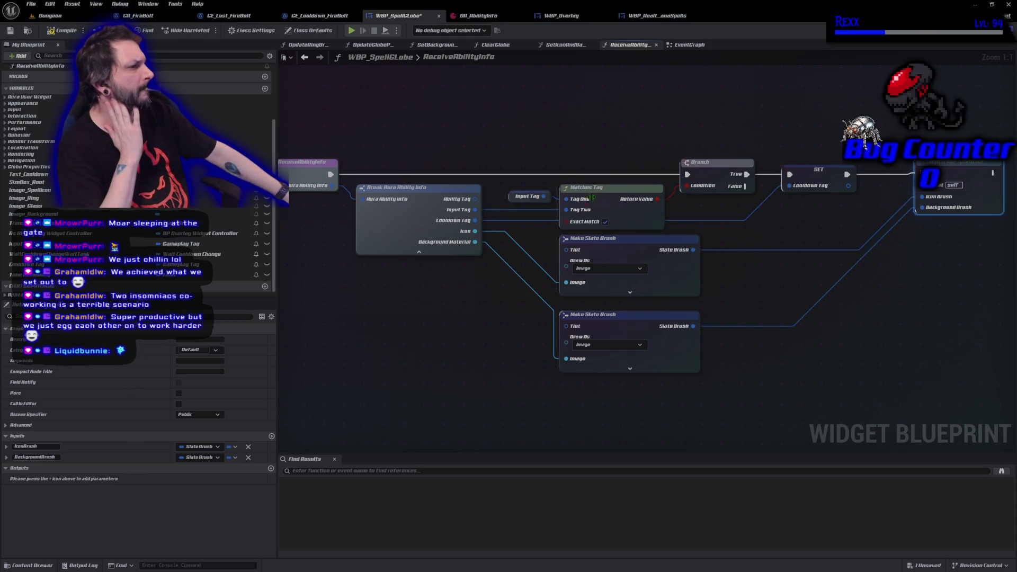
mouse_move(505, 147)
mouse_down()
mouse_move(646, 204)
mouse_move(664, 231)
mouse_up()
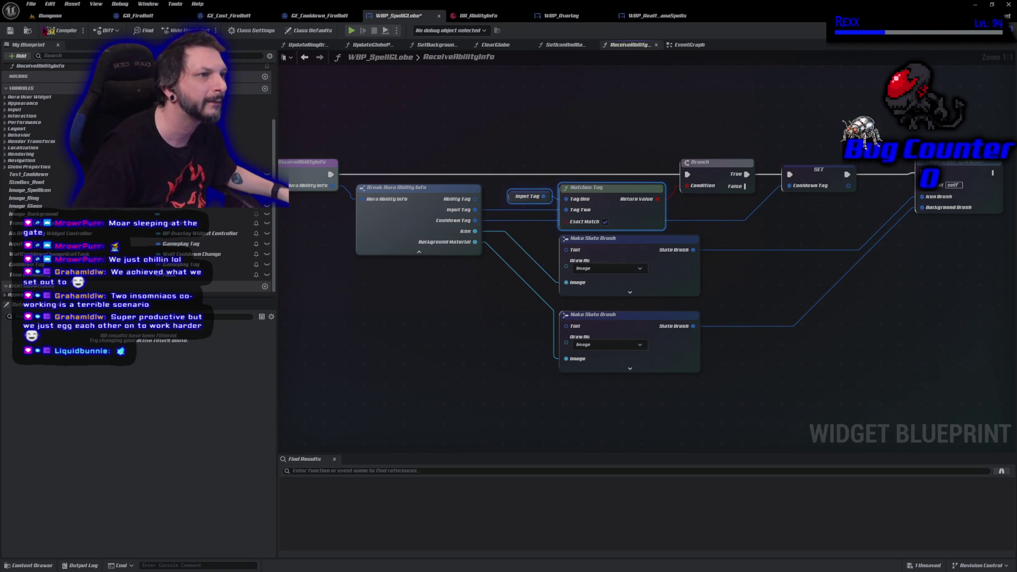
click(9, 31)
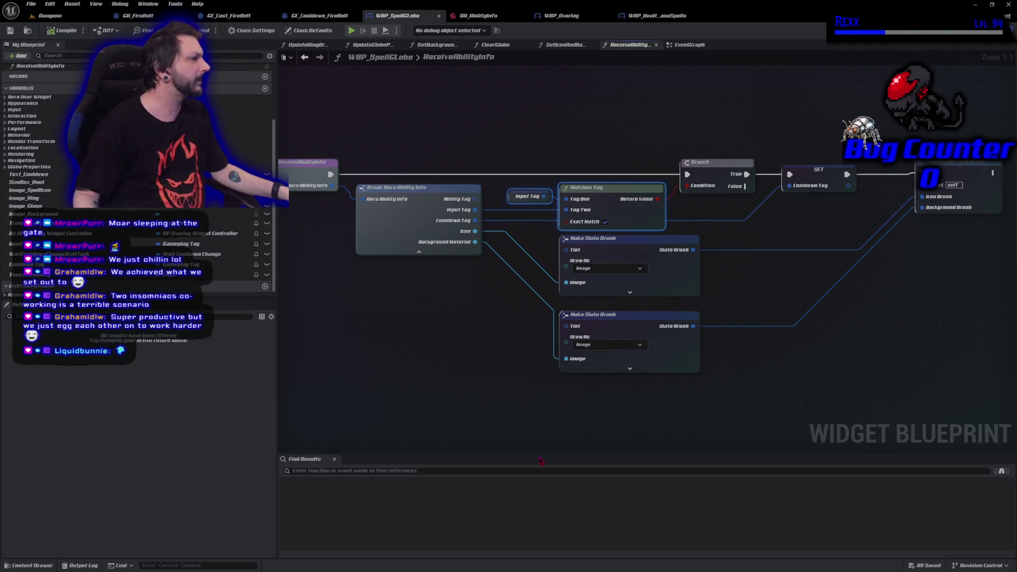
mouse_move(504, 391)
mouse_down()
mouse_move(549, 391)
mouse_move(532, 384)
mouse_up()
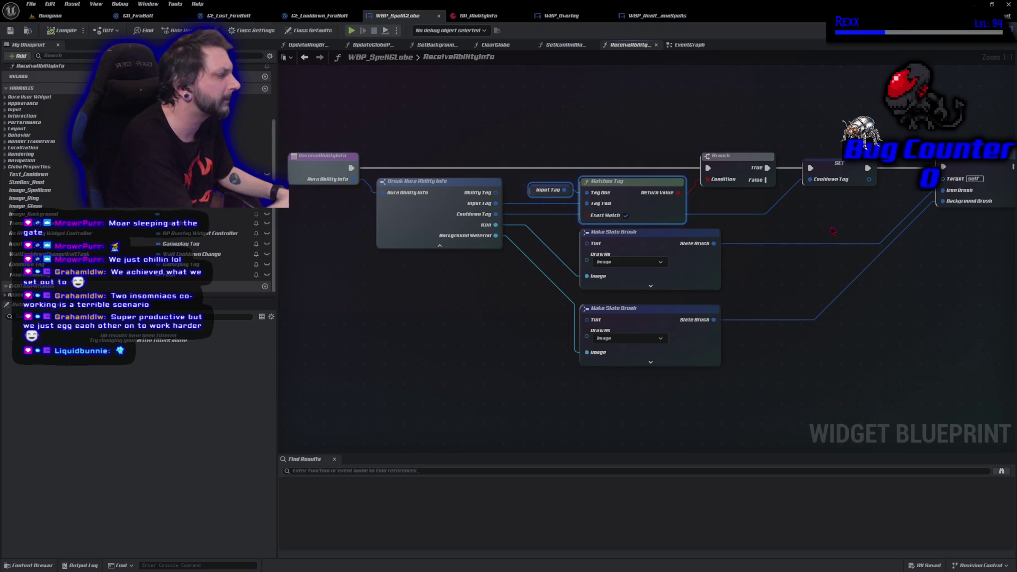
click(688, 44)
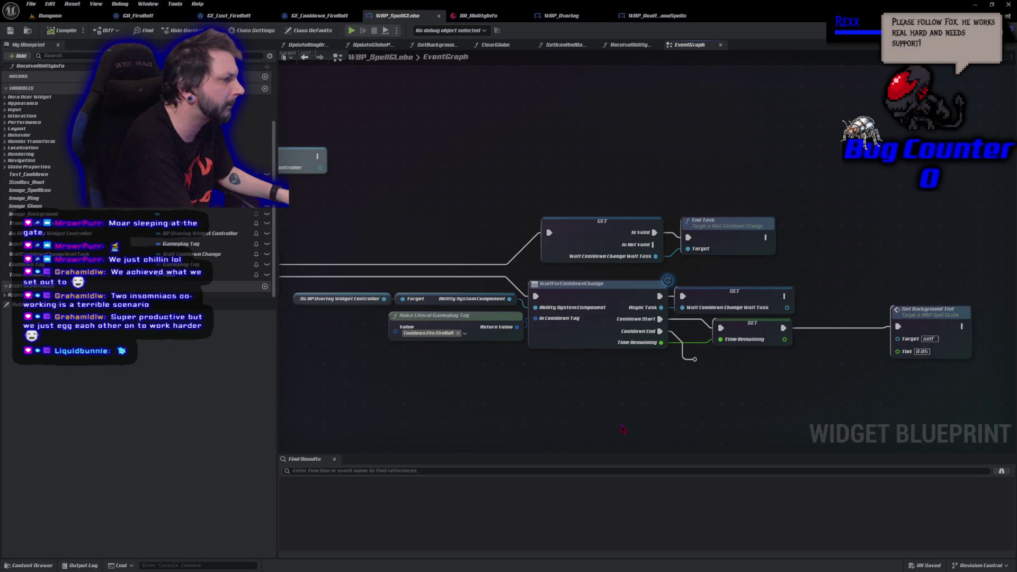
click(618, 45)
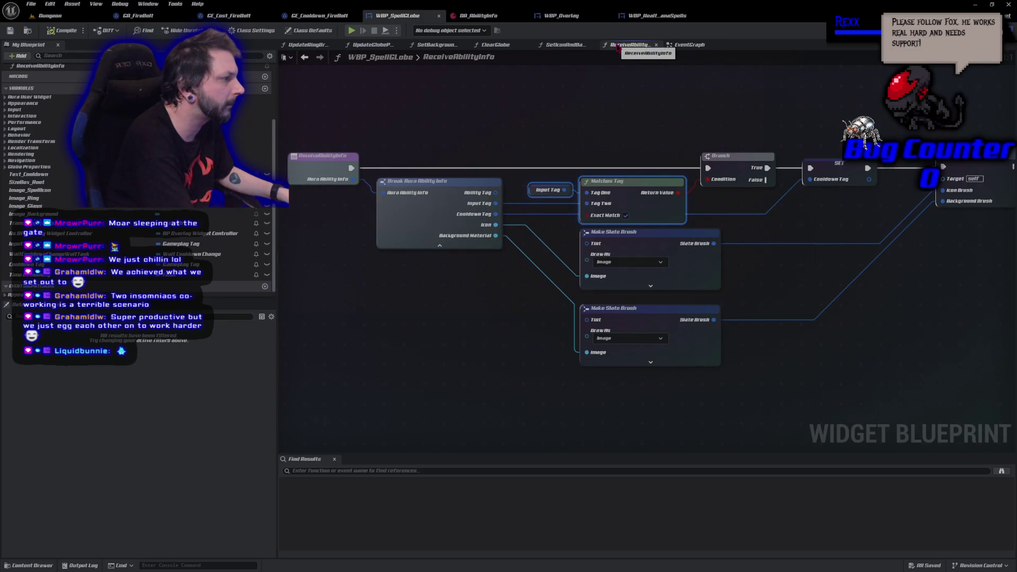
click(688, 45)
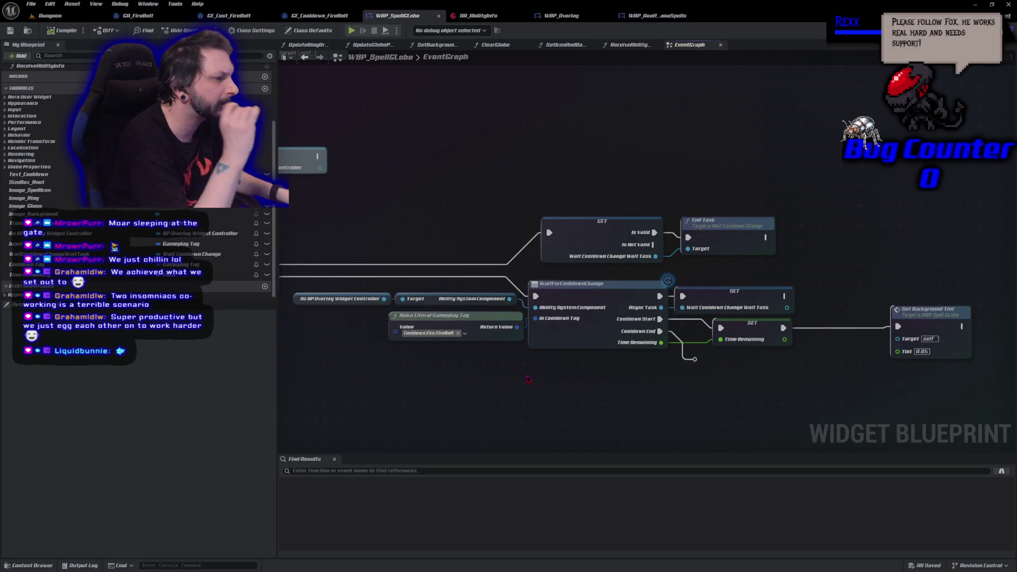
mouse_move(518, 386)
mouse_down()
mouse_move(490, 367)
mouse_move(577, 365)
mouse_up()
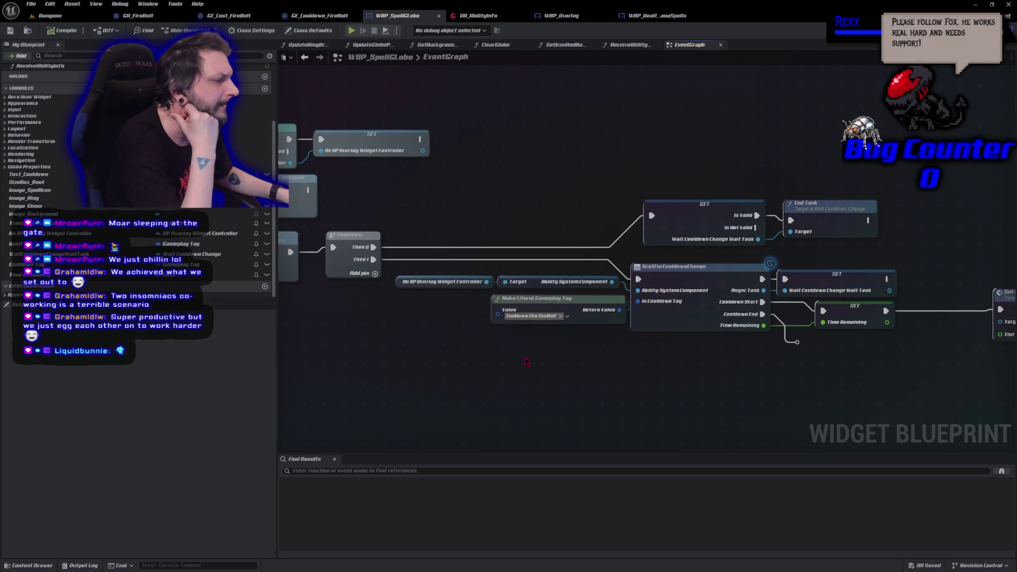
click(31, 264)
- Wire Cooldown Tag into WaitForCooldownChange's tag input, compile, and playtest a firebolt cast
mouse_move(32, 265)
mouse_down()
mouse_move(606, 385)
mouse_move(652, 312)
mouse_move(638, 301)
mouse_up()
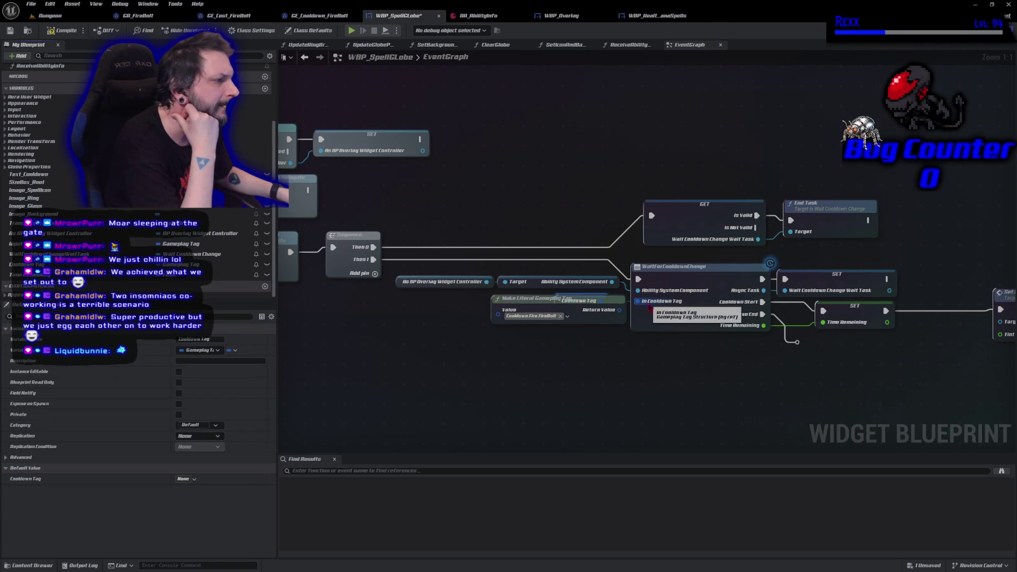
drag(557, 294, 546, 356)
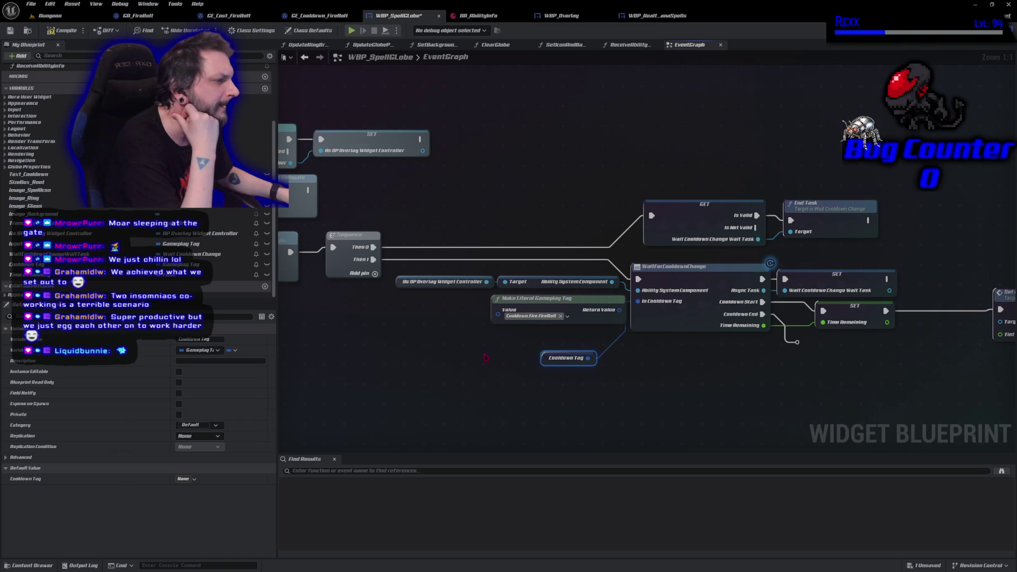
click(55, 35)
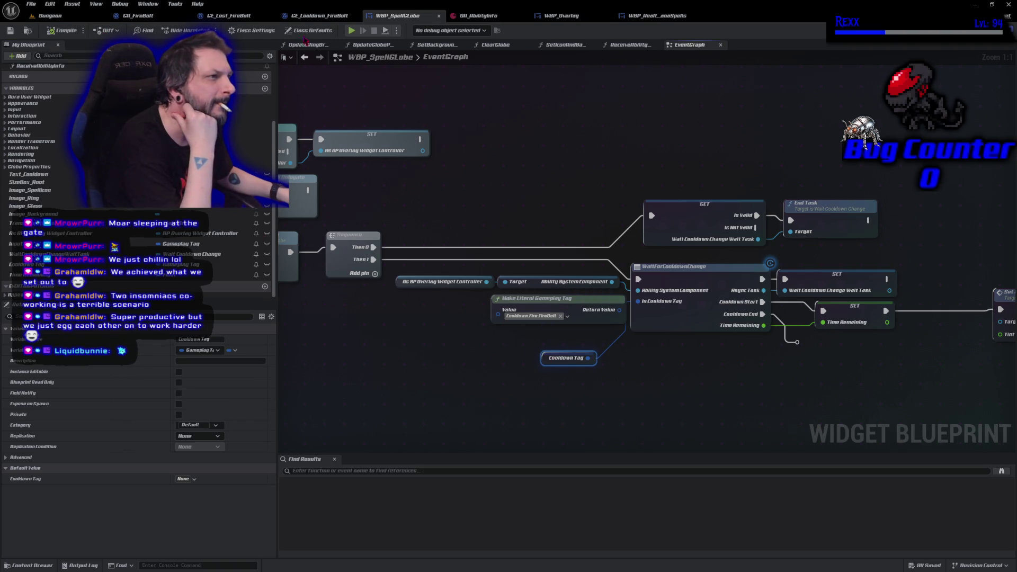
click(351, 30)
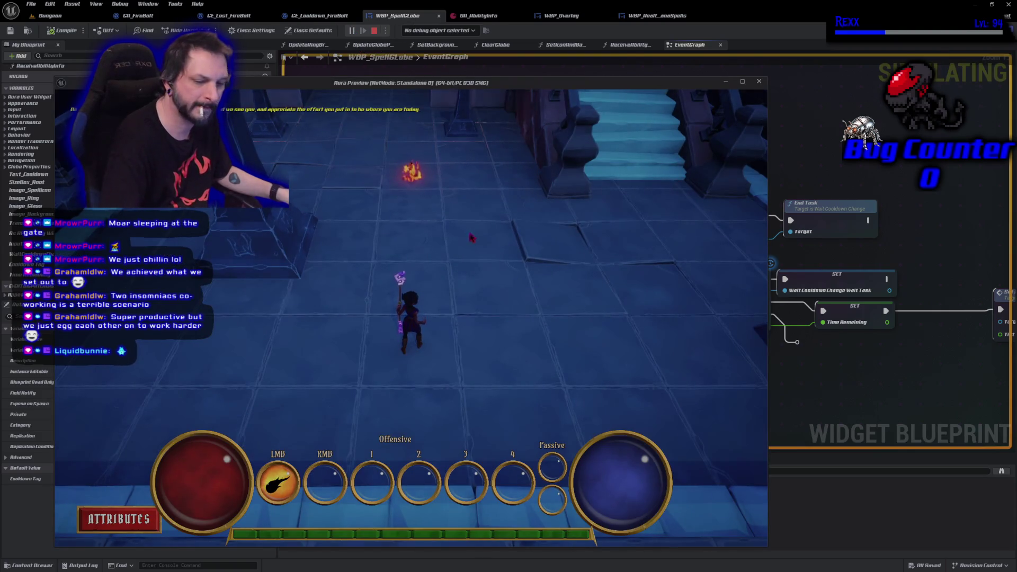
click(501, 240)
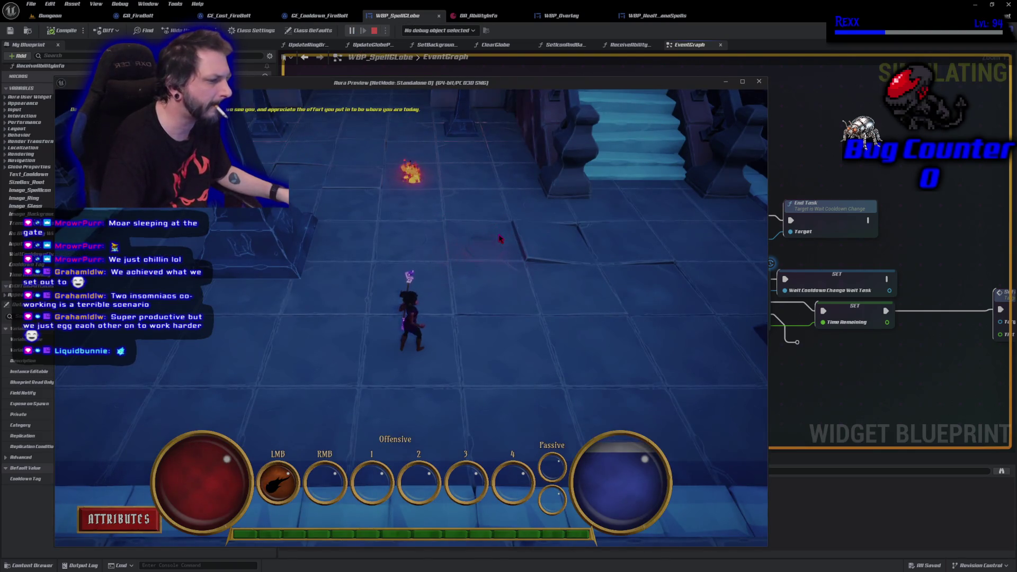
key(Escape)
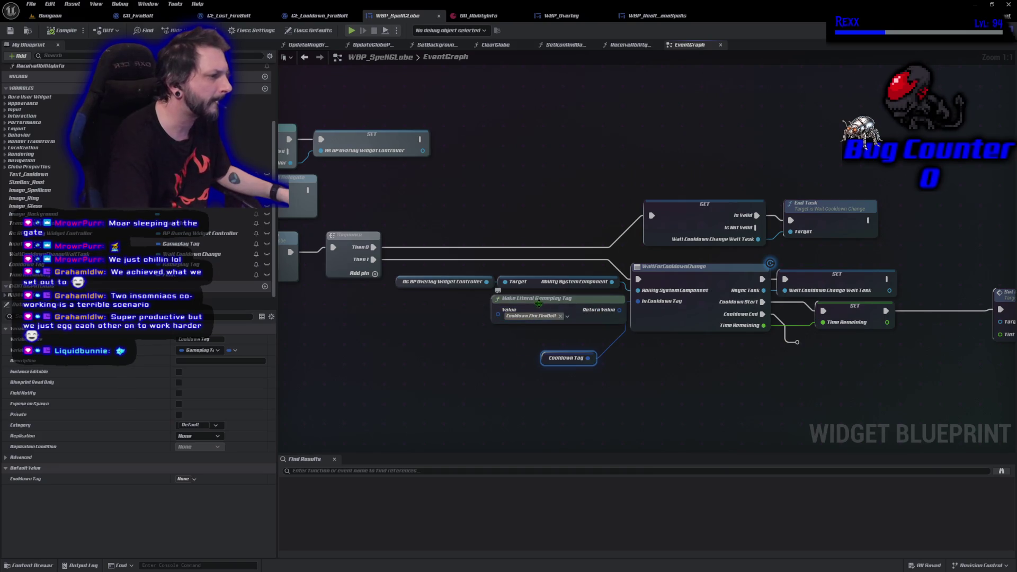
- Delete the Make Literal Gameplay Tag node, reposition the Cooldown Tag getter, and save
click(536, 316)
key(Delete)
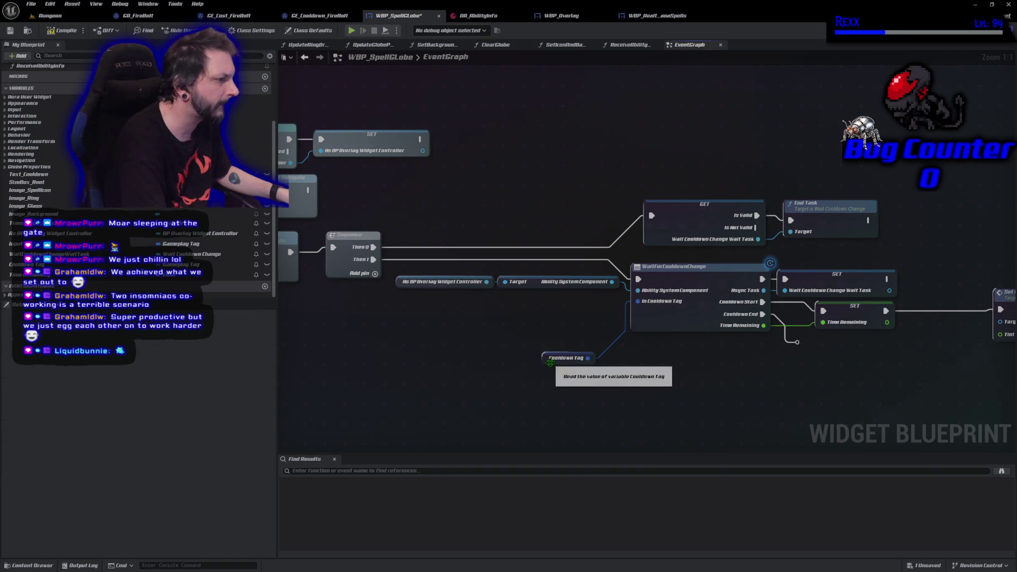
click(543, 359)
drag(544, 358, 574, 311)
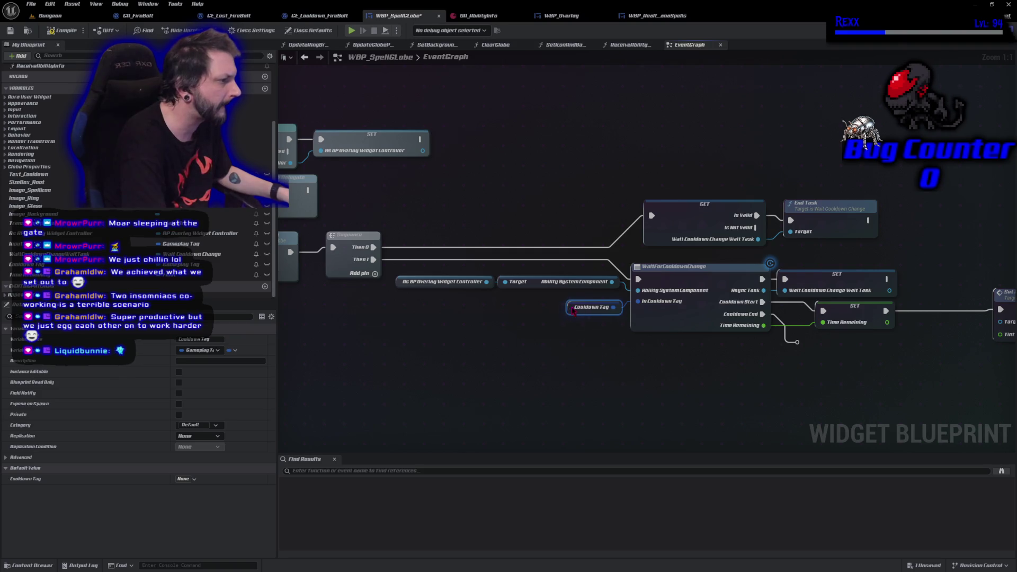
key(ctrl+s)
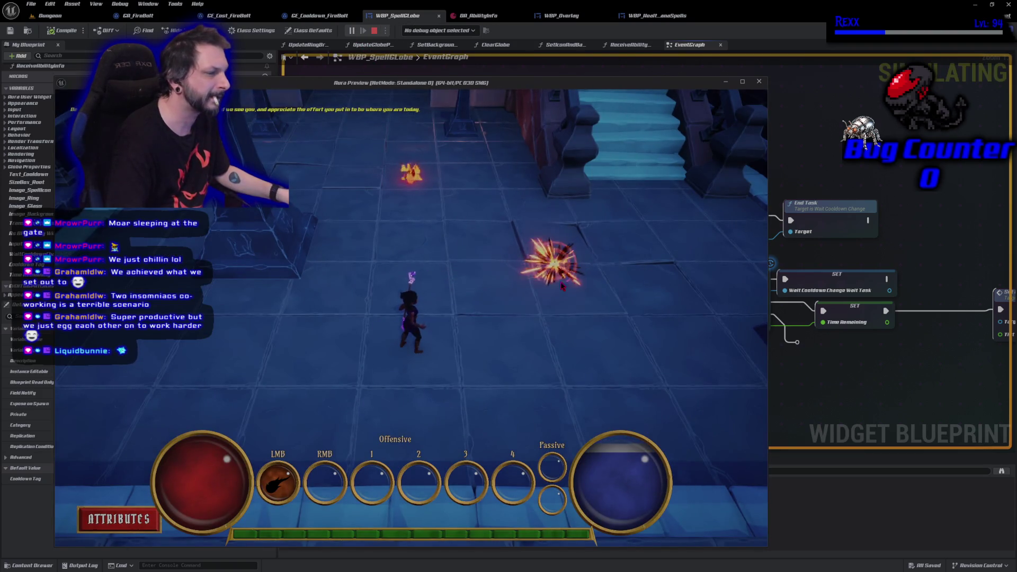
- End the play session and switch to the Dungeon level
key(Escape)
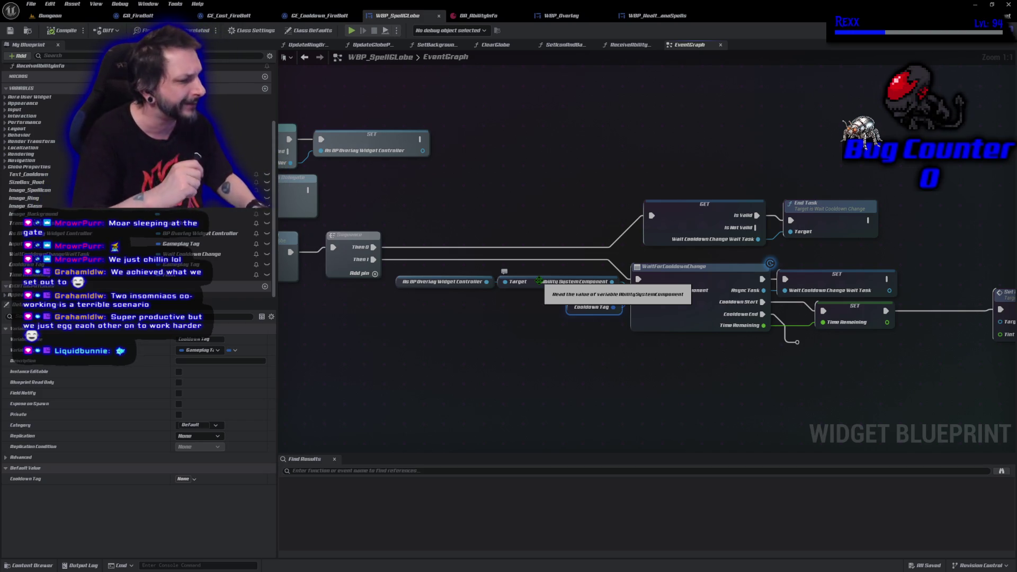
click(529, 350)
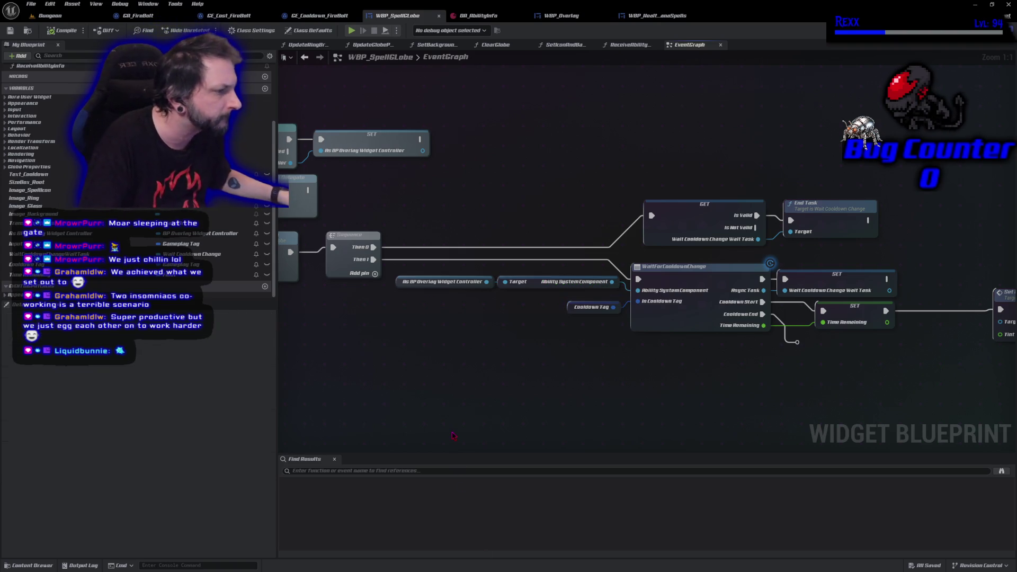
click(51, 16)
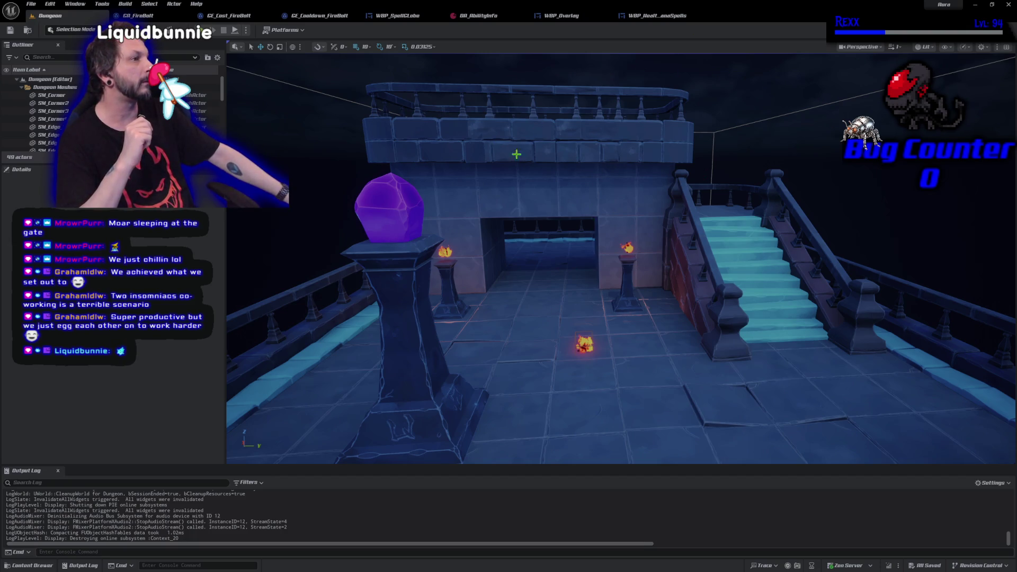
- Select the Text_Cooldown text widget in WBP_SpellGlobe's Designer
click(397, 15)
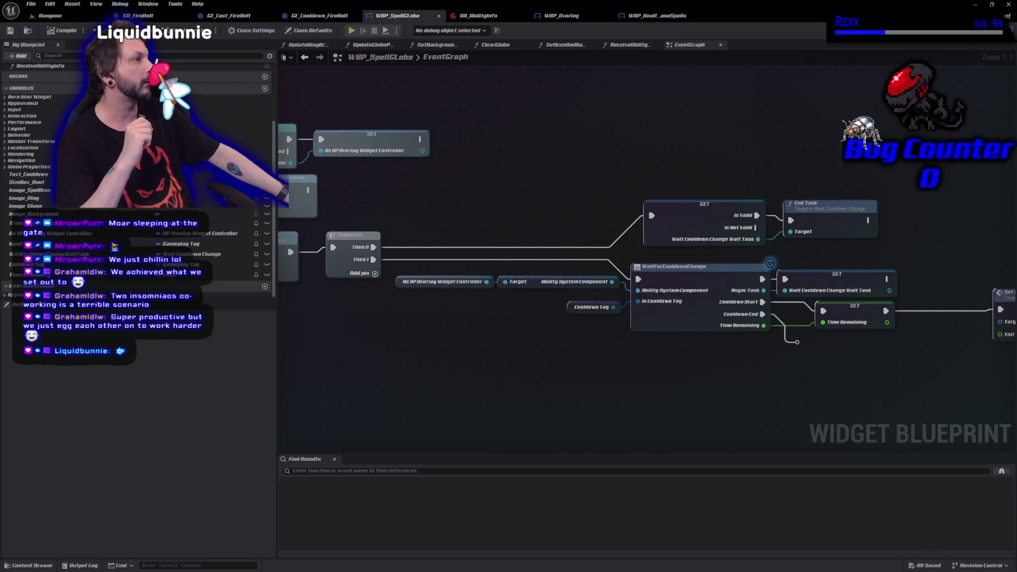
click(977, 30)
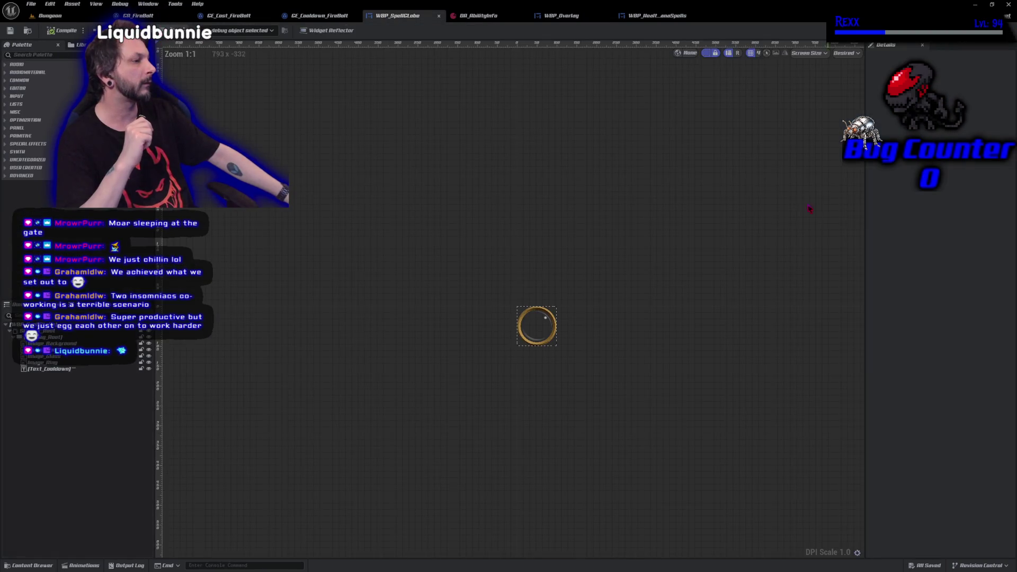
click(42, 370)
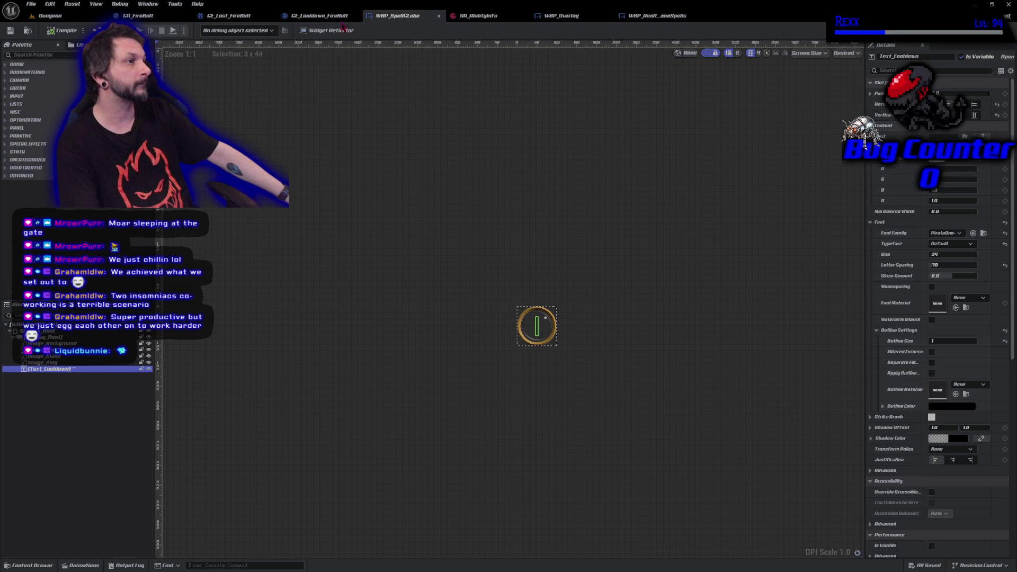
- Check GE_Cooldown_FireBolt, then drag Text_Cooldown into WBP_SpellGlobe's event graph
click(320, 16)
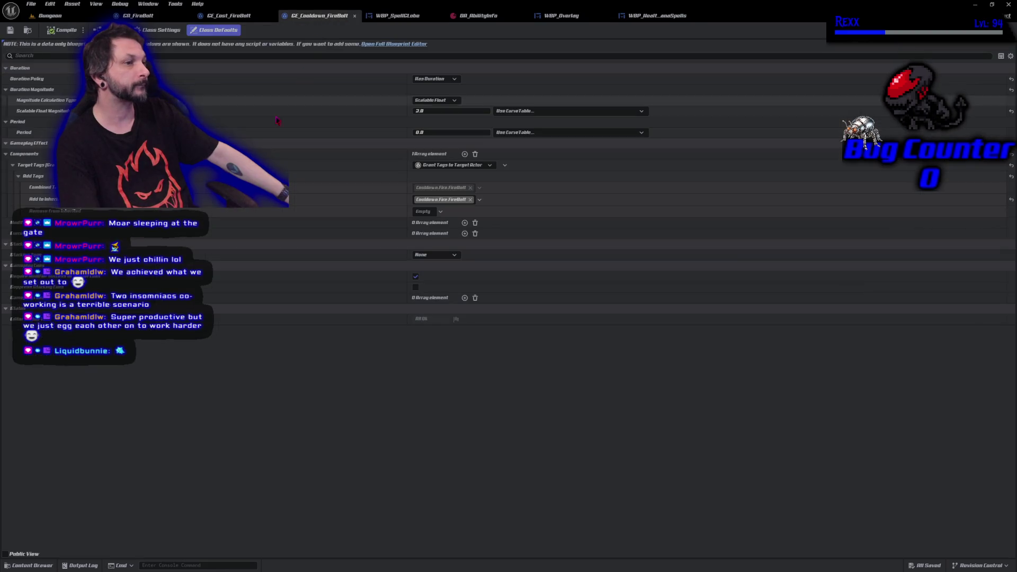
click(398, 15)
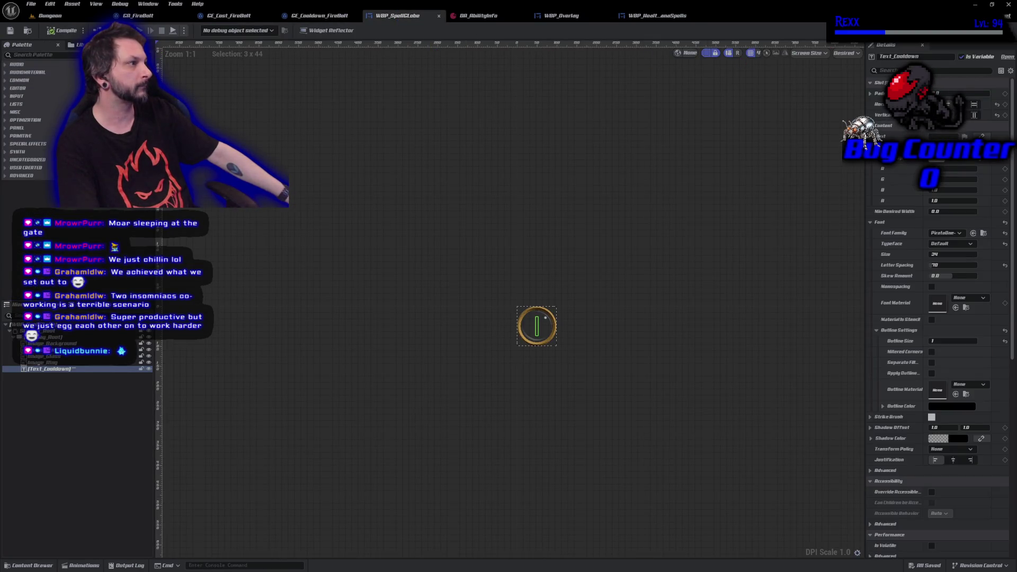
click(994, 30)
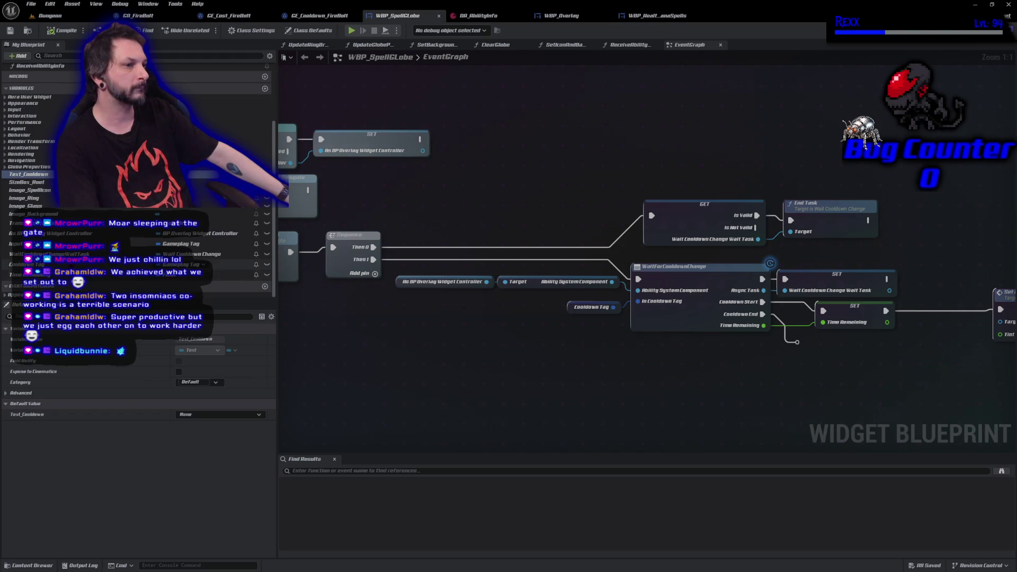
mouse_move(28, 174)
mouse_down()
mouse_move(488, 258)
mouse_move(929, 355)
mouse_move(959, 373)
mouse_up()
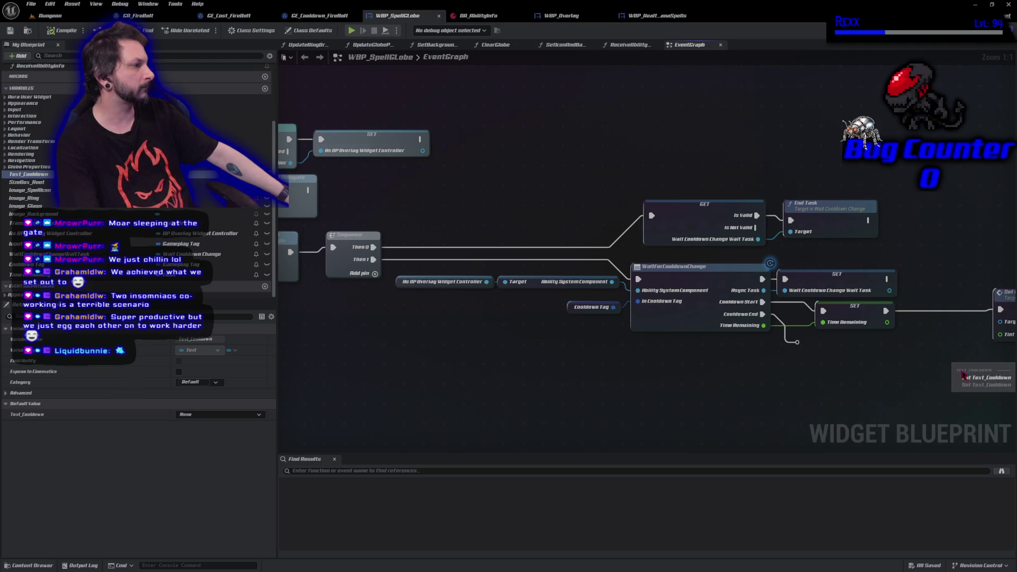
- Place a Text_Cooldown getter beside Set Background Tint, then open DA_AbilityInfo's FireBolt entry
click(963, 377)
drag(628, 287, 546, 287)
mouse_move(535, 352)
mouse_down()
mouse_move(587, 315)
mouse_move(661, 317)
mouse_up()
click(479, 15)
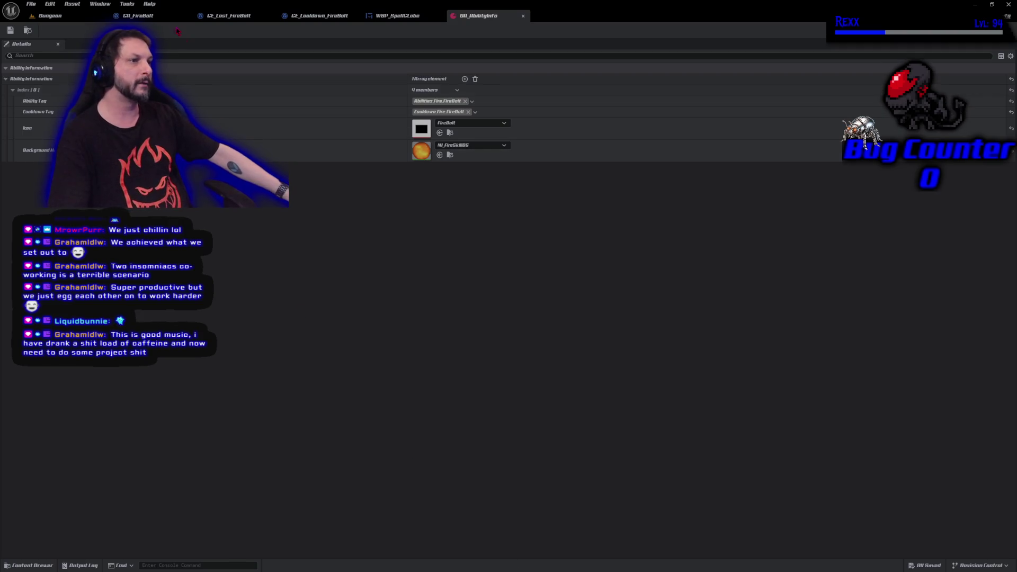
- Playtest the Dungeon level casting FireBolt, then reopen WBP_SpellGlobe's event graph
click(50, 16)
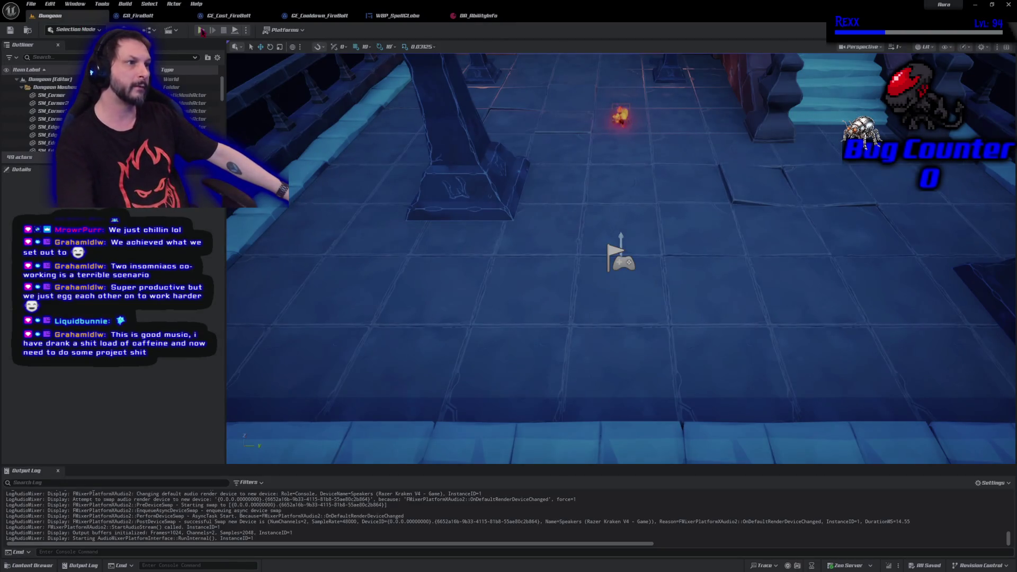
click(201, 30)
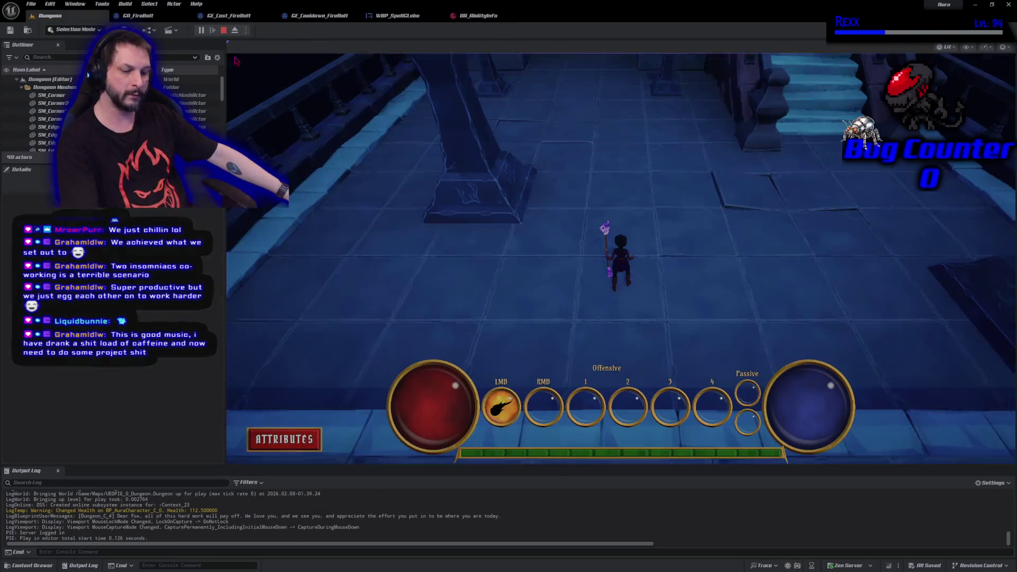
click(712, 182)
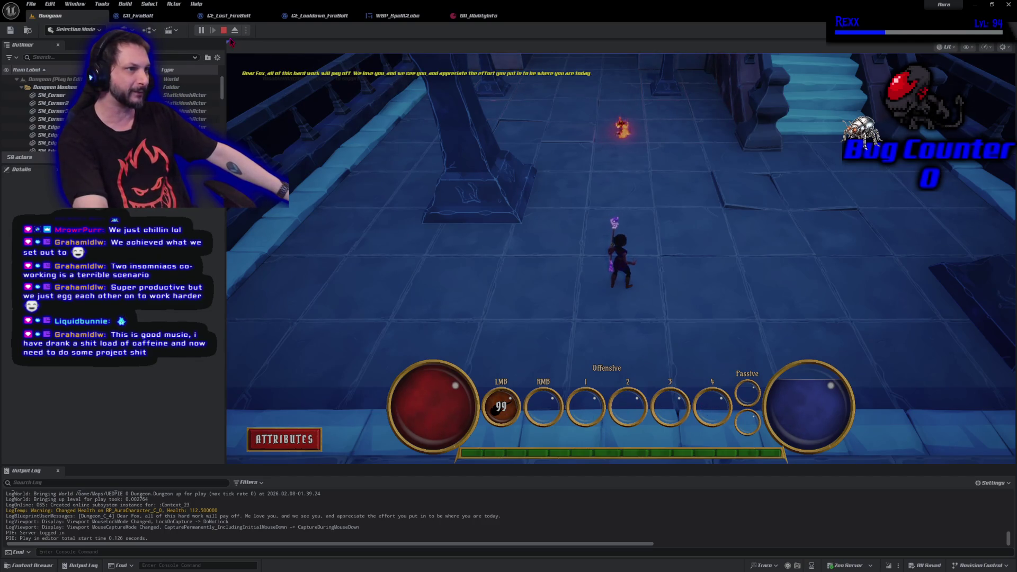
key(Escape)
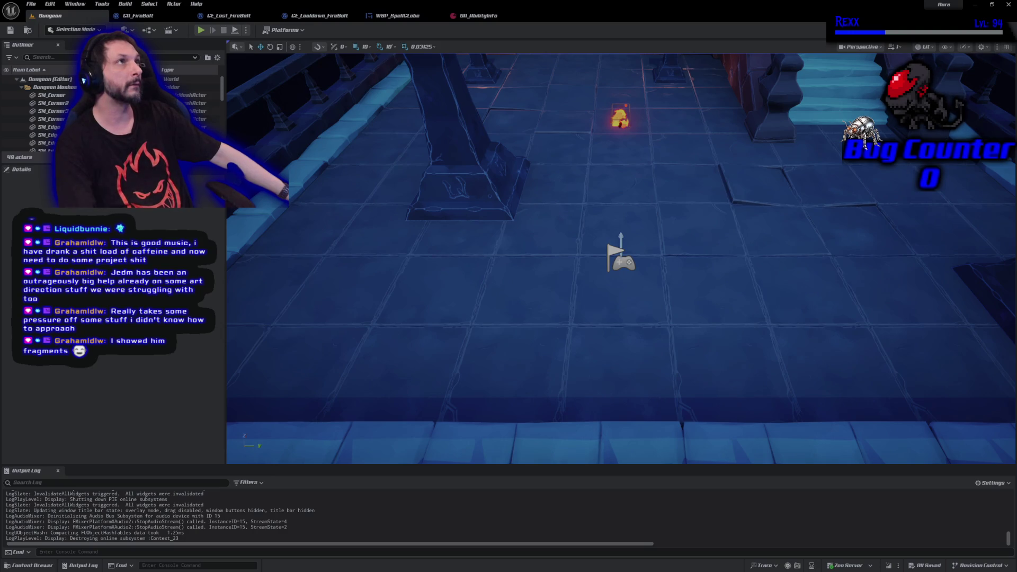
click(396, 20)
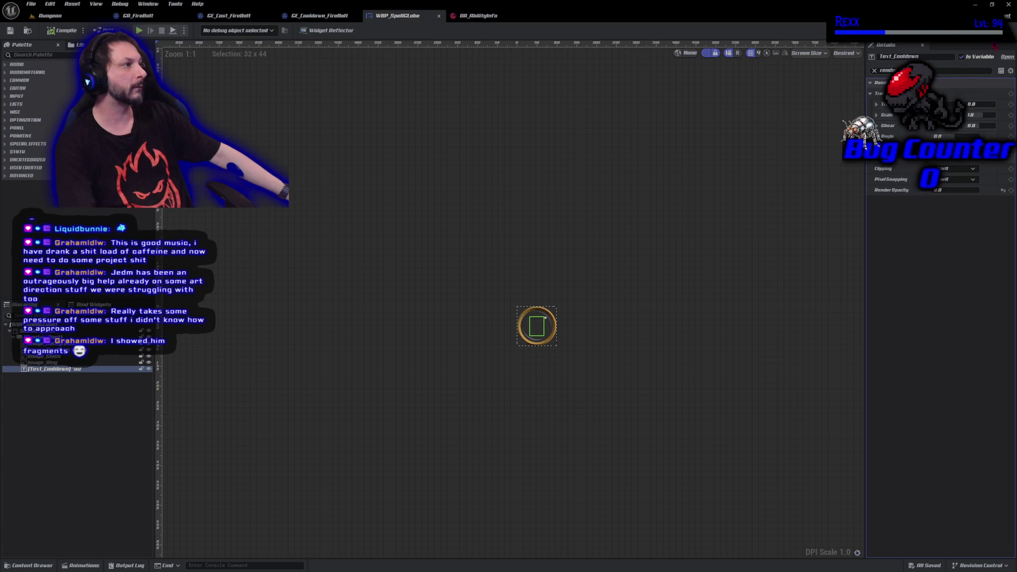
click(998, 30)
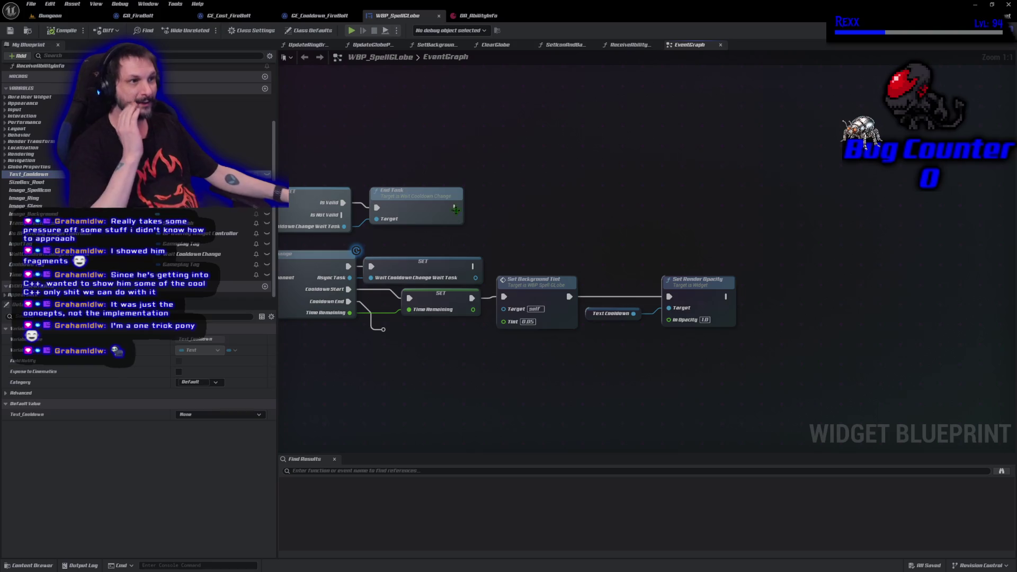
- Switch from WBP_SpellGlobe back to the Dungeon level viewport
click(50, 15)
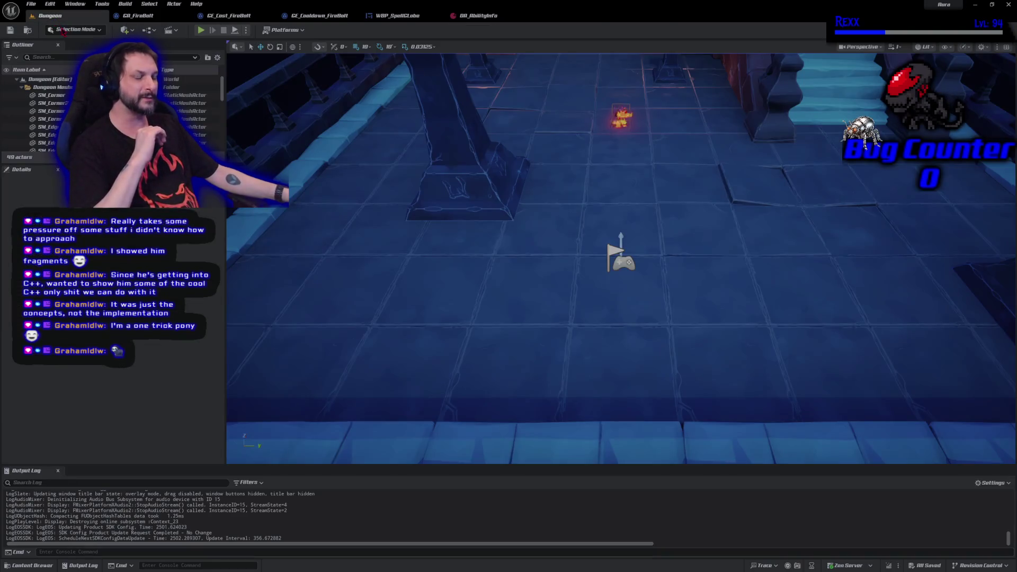
- Play the Dungeon level with Alt+P, walk the character south, then stop the session
key(alt+p)
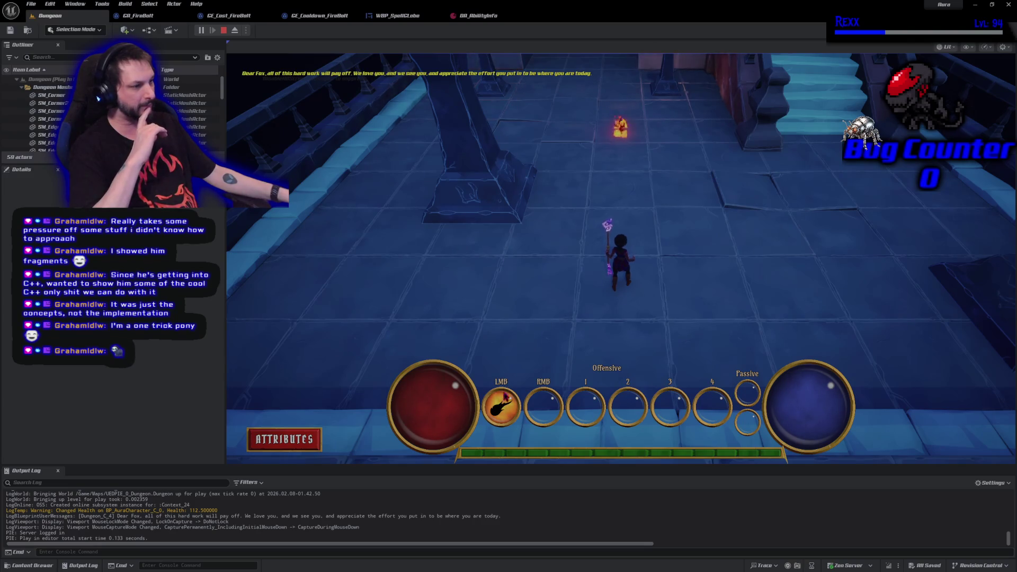
key(s)
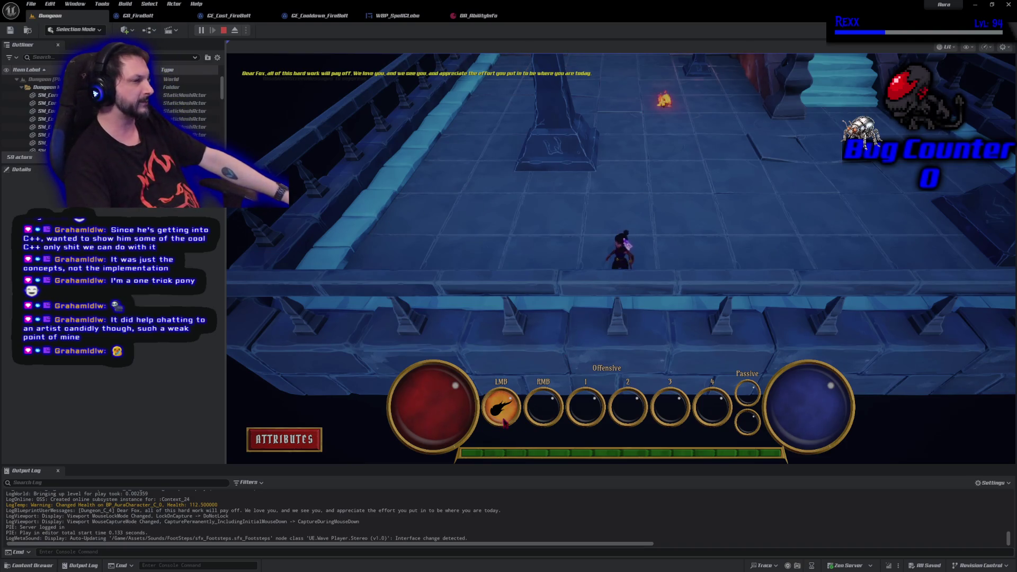
key(Escape)
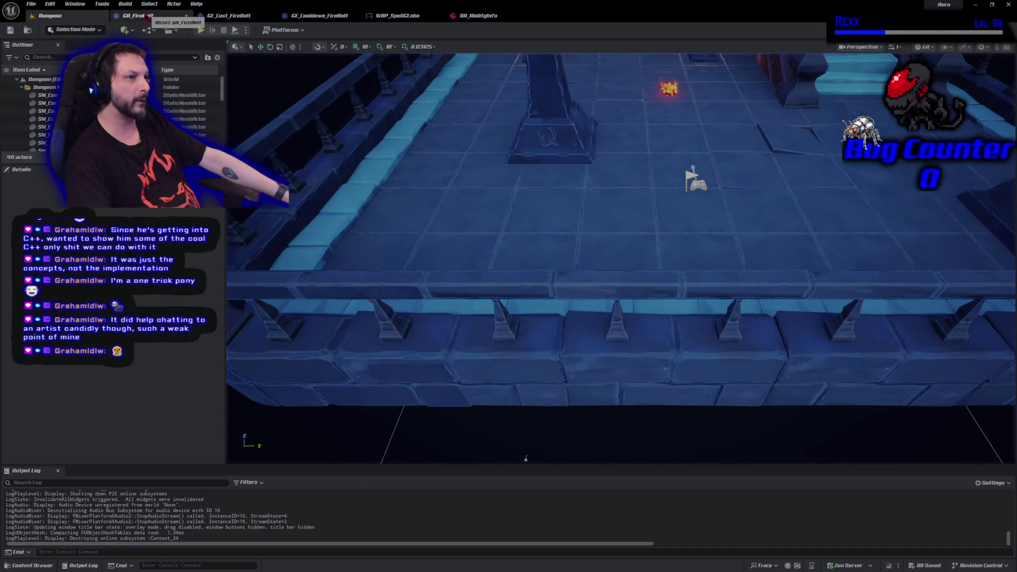
- Open GA_FireBolt, glancing at the GE_Cost_FireBolt effect along the way
click(142, 16)
click(234, 16)
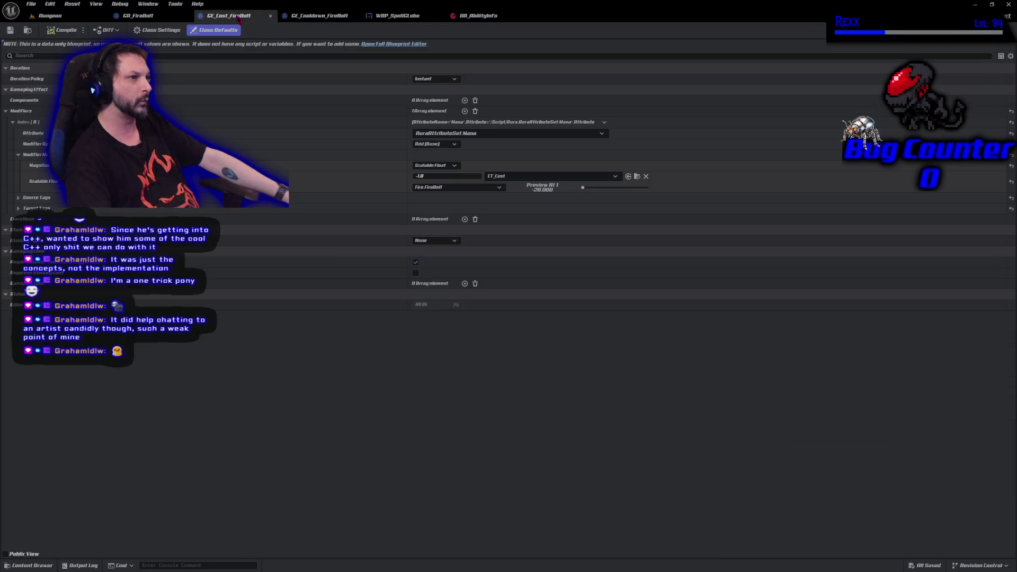
click(151, 17)
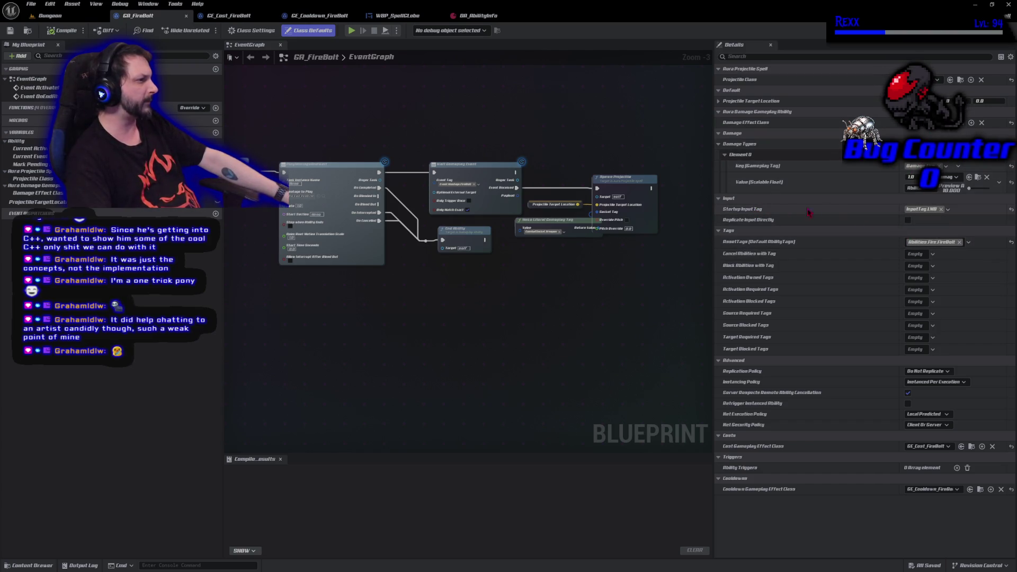
- Set GA_FireBolt's Startup Input Tag to InputTag.3, compile, save, and return to Dungeon
click(929, 210)
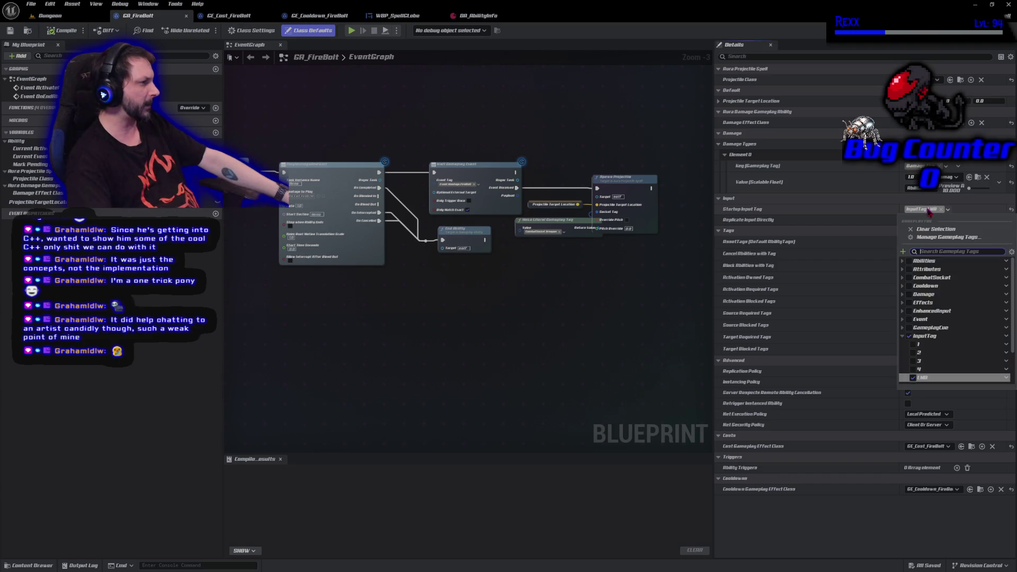
scroll(948, 349, down, 2)
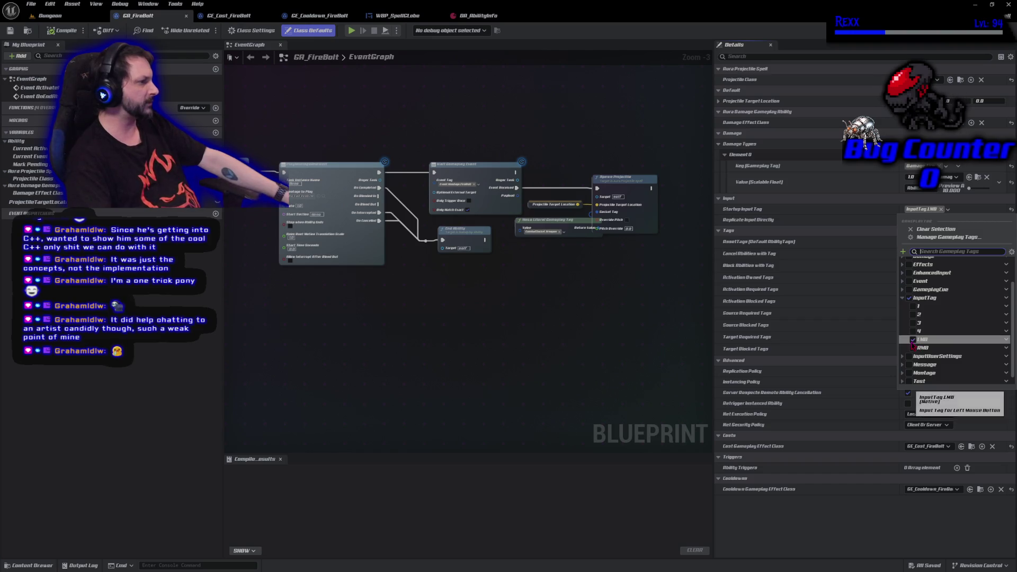
click(913, 322)
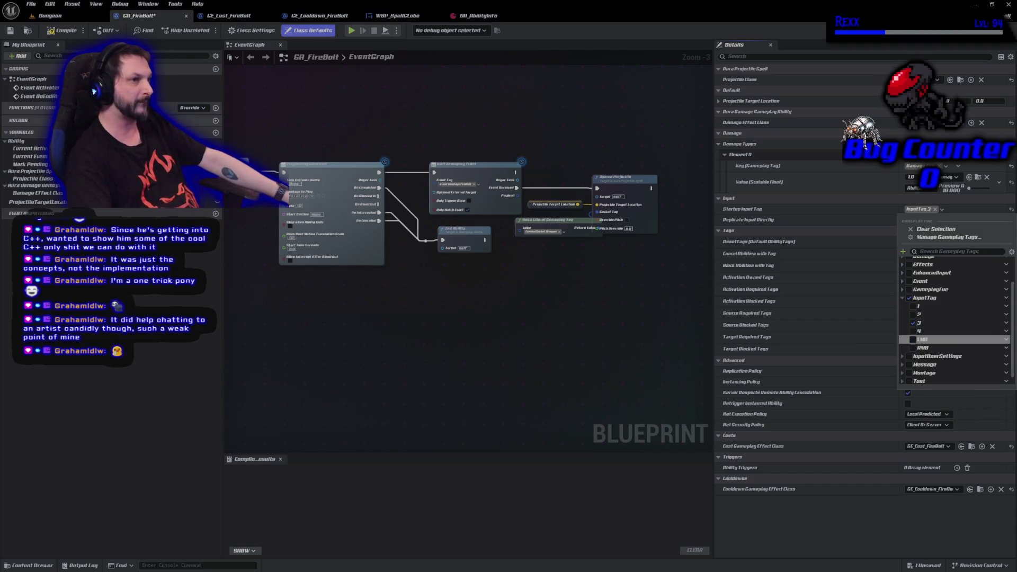
click(61, 30)
key(ctrl+s)
click(50, 15)
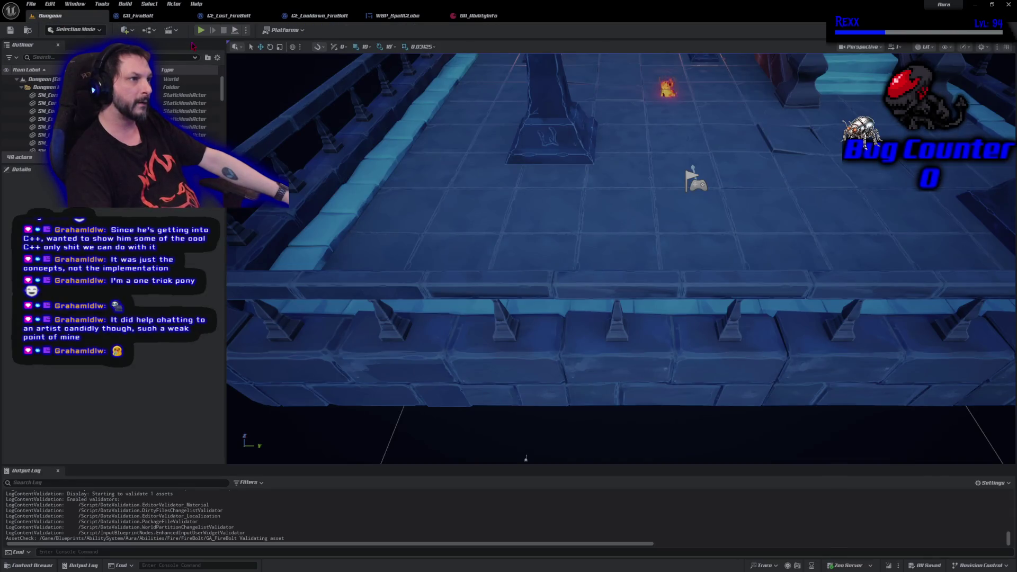
click(199, 32)
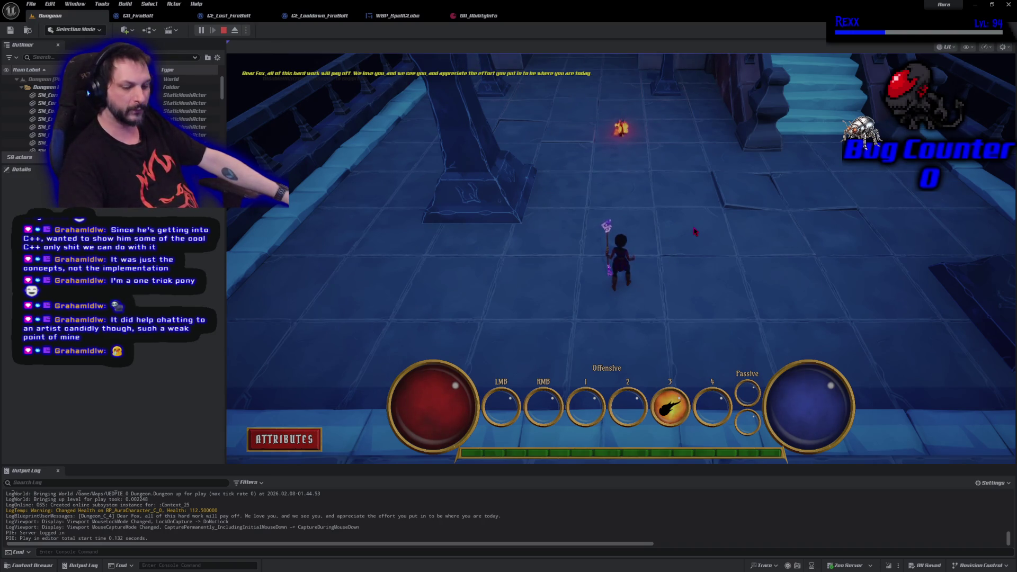
key(3)
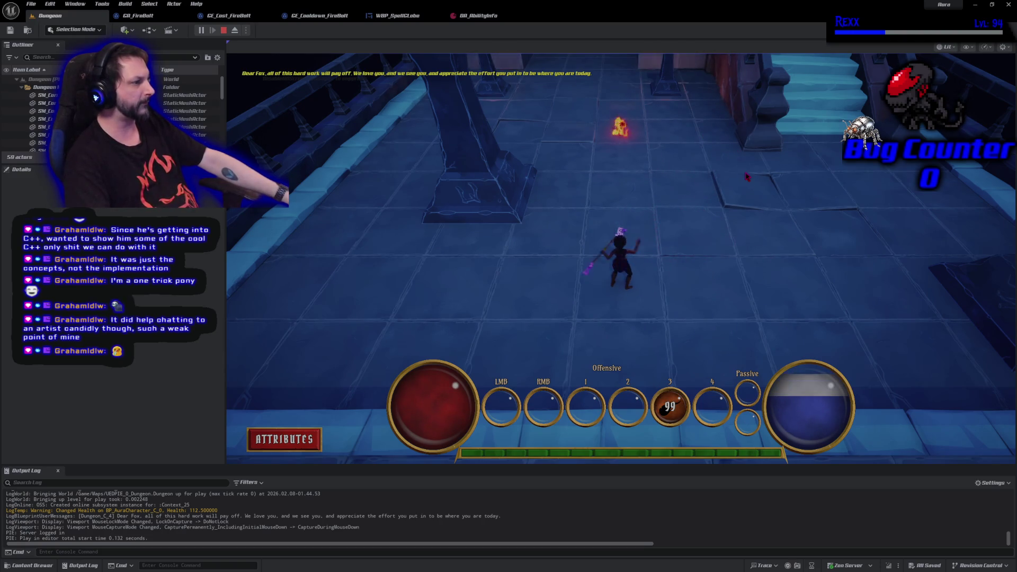
key(3)
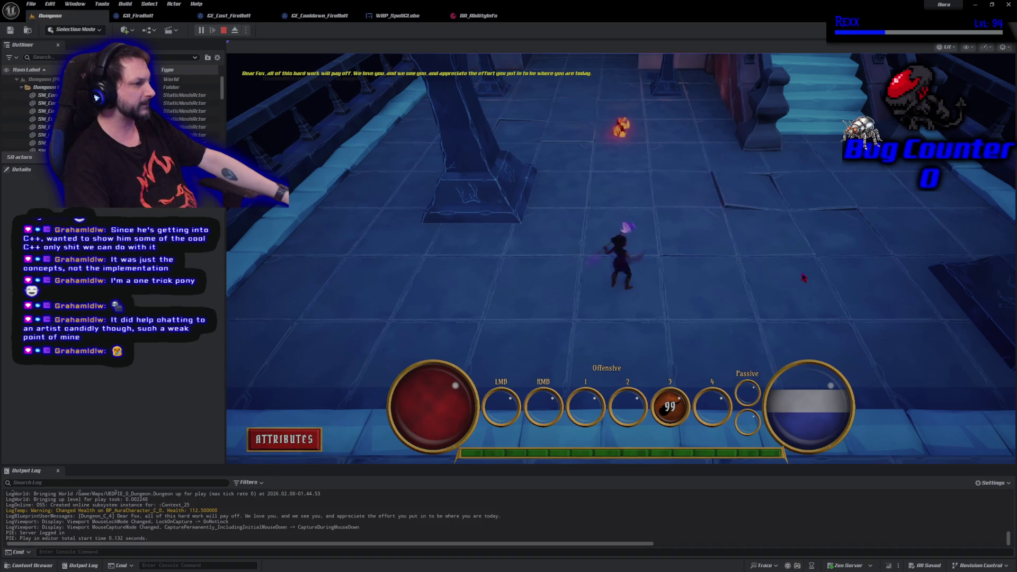
key(Escape)
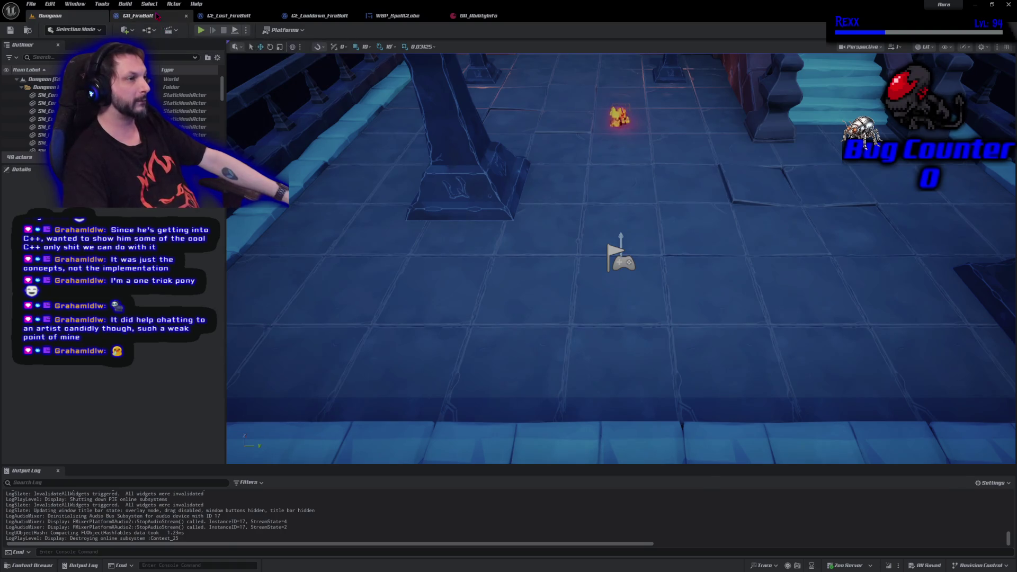
- Look through the GA_FireBolt, GE_Cost_FireBolt and GE_Cooldown_FireBolt tabs, then return to the running Dungeon level
click(157, 16)
click(400, 16)
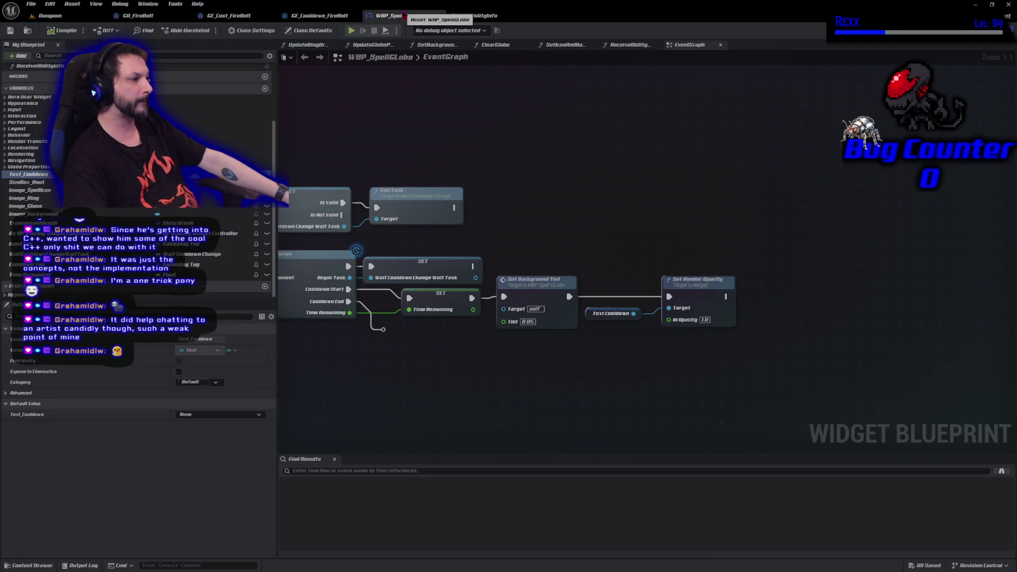
click(232, 16)
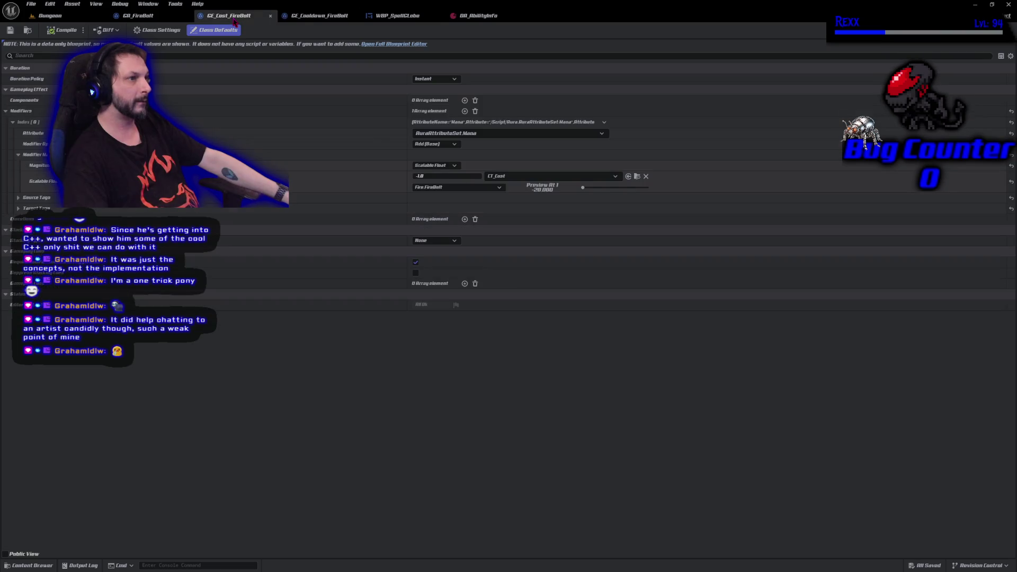
click(158, 21)
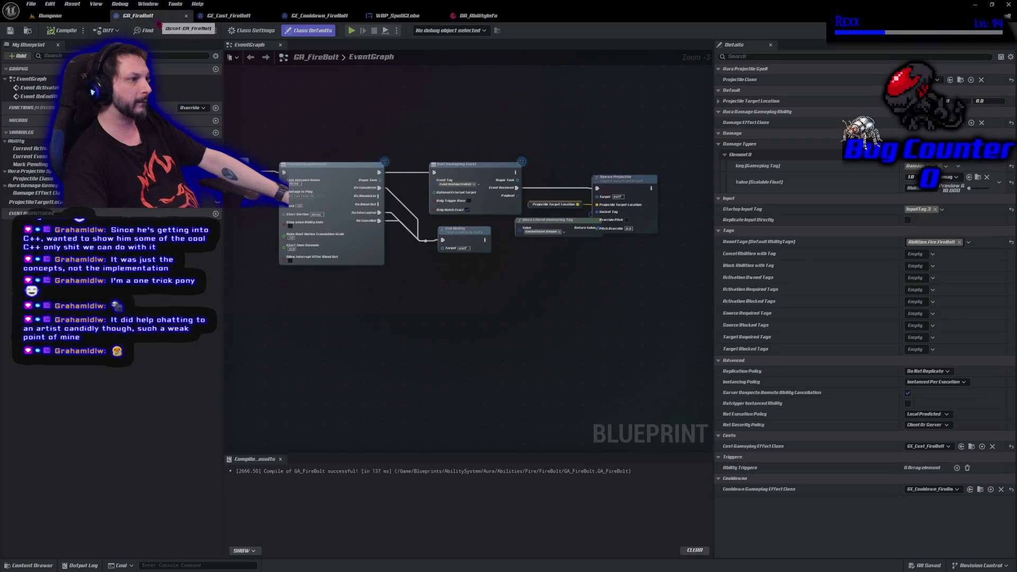
click(242, 21)
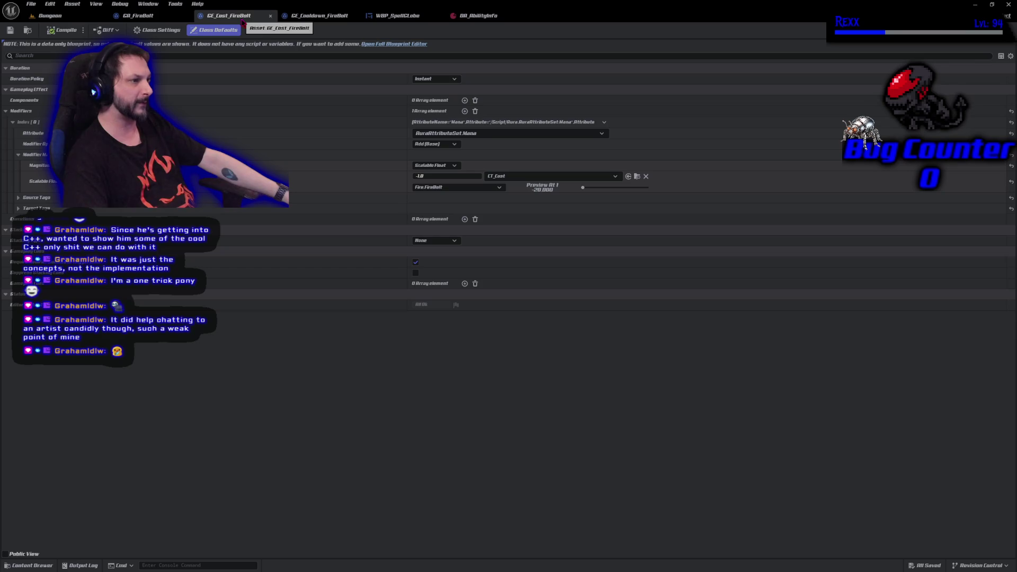
click(349, 20)
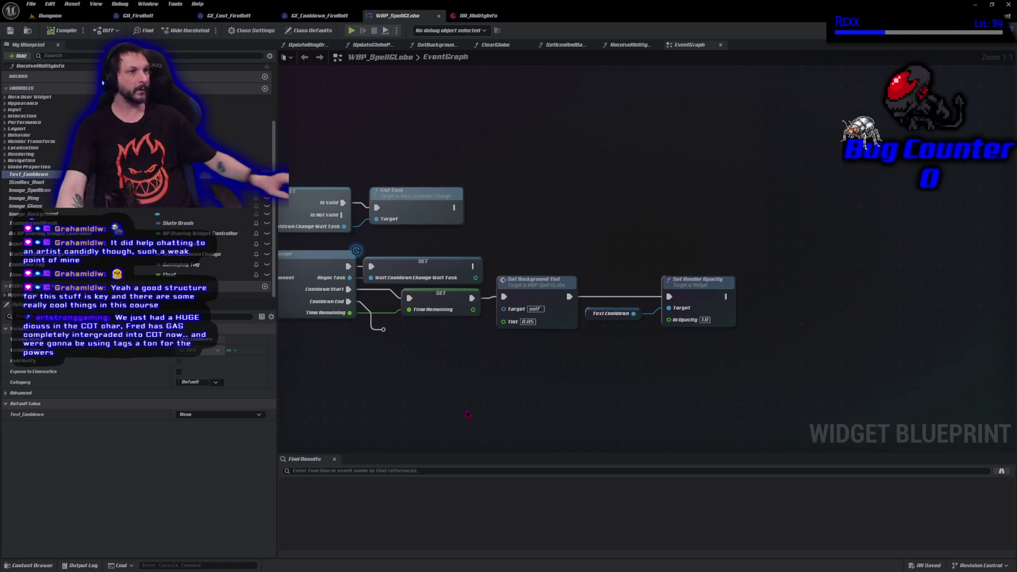
click(49, 17)
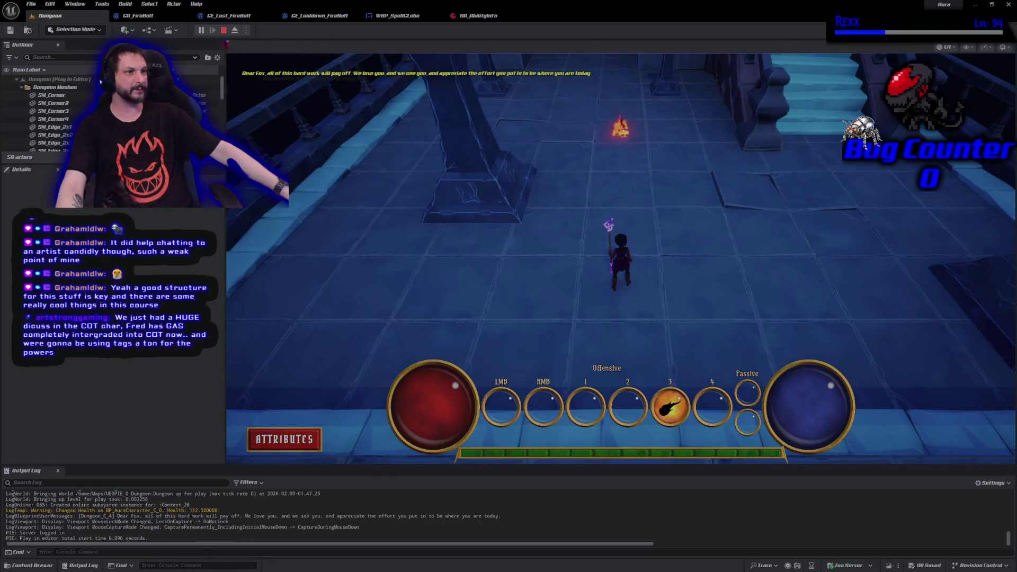
- Stop the play session and look through the open blueprint tabs, restoring the editor window size
key(Escape)
click(406, 16)
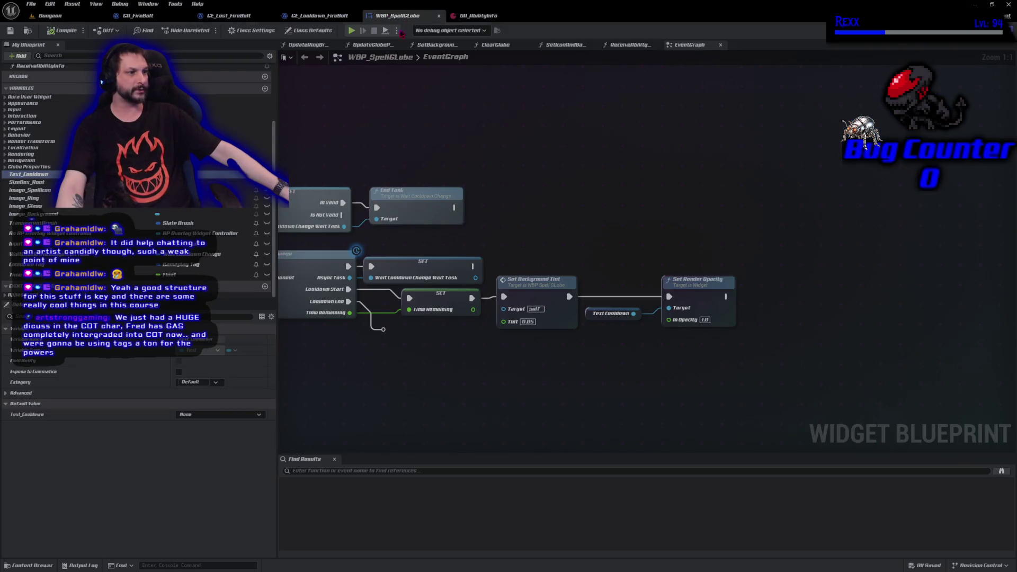
click(319, 16)
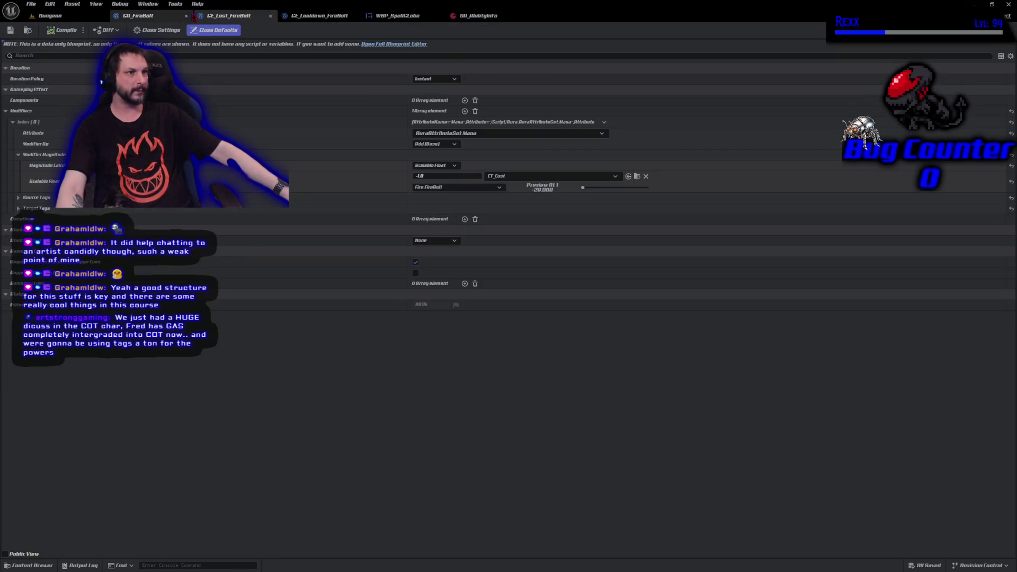
click(139, 16)
click(50, 16)
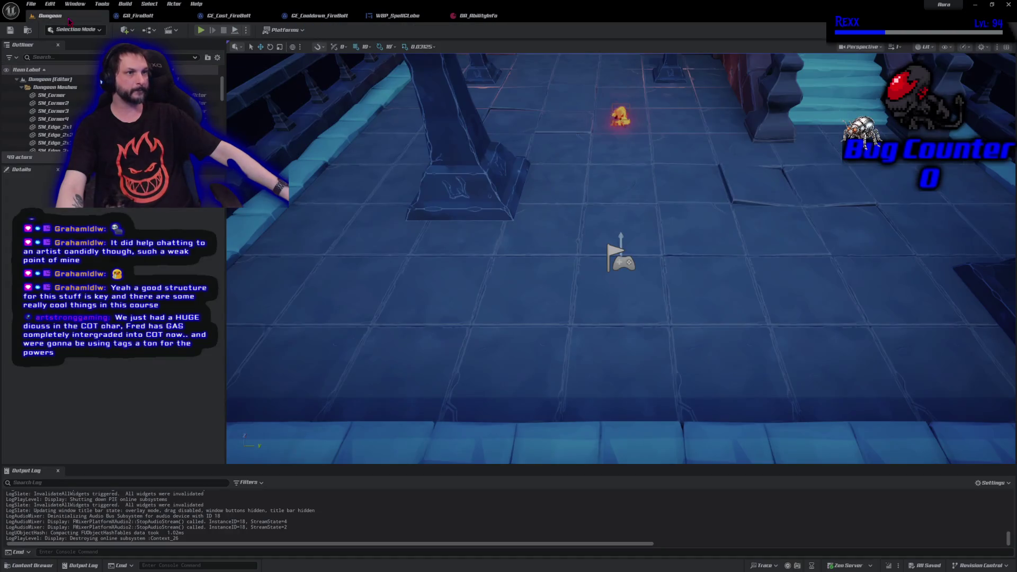
click(157, 21)
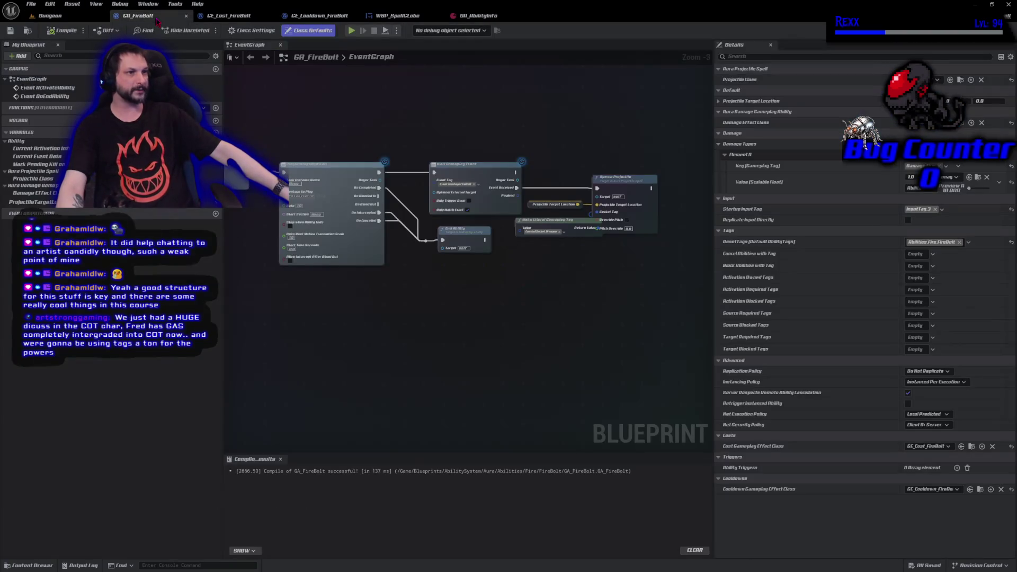
click(67, 20)
key(super+Down)
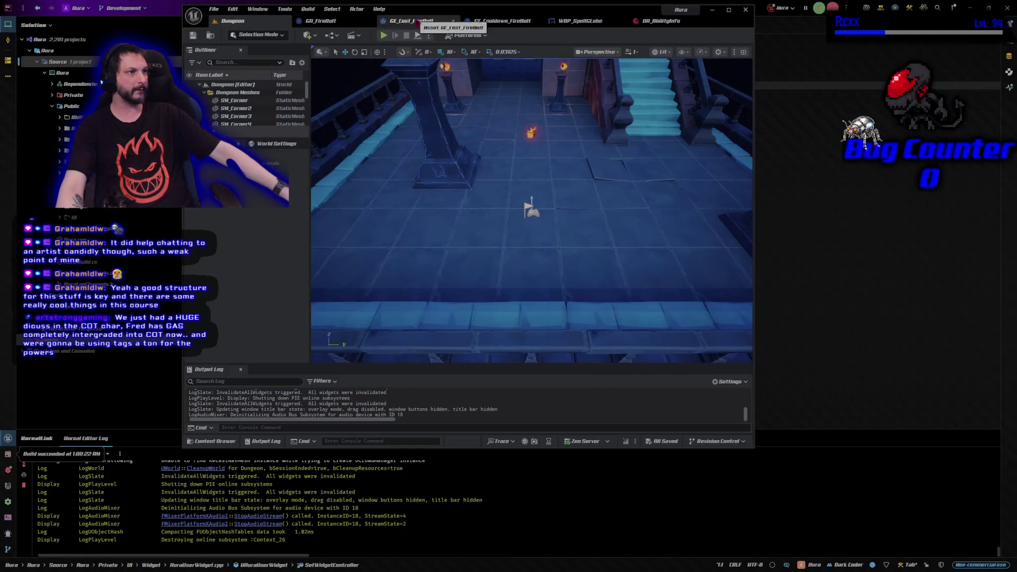
click(729, 11)
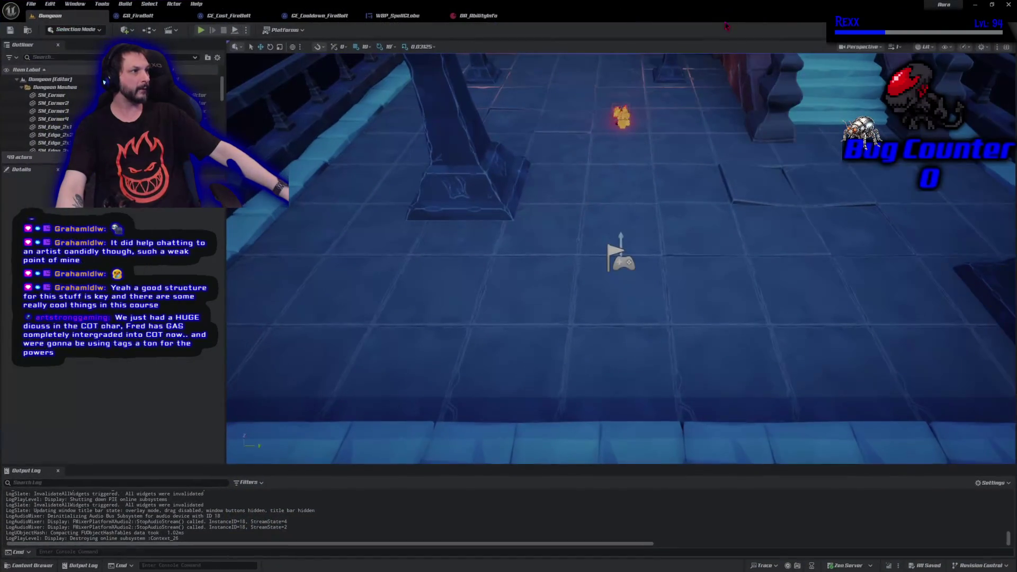
- Set GA_FireBolt's Startup Input Tag to InputTag.LMB, compile, and play the Dungeon level
click(141, 15)
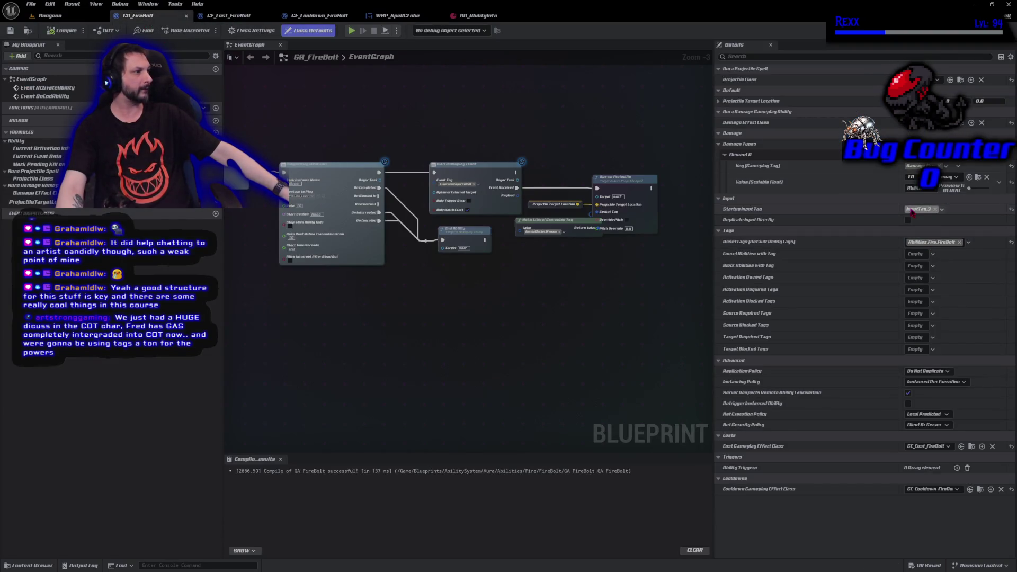
click(941, 209)
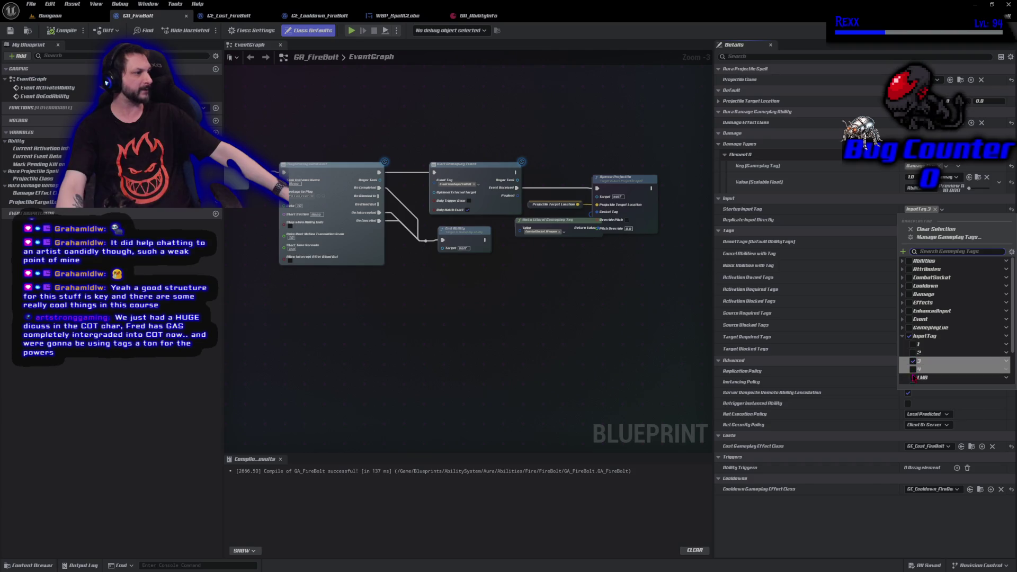
click(912, 378)
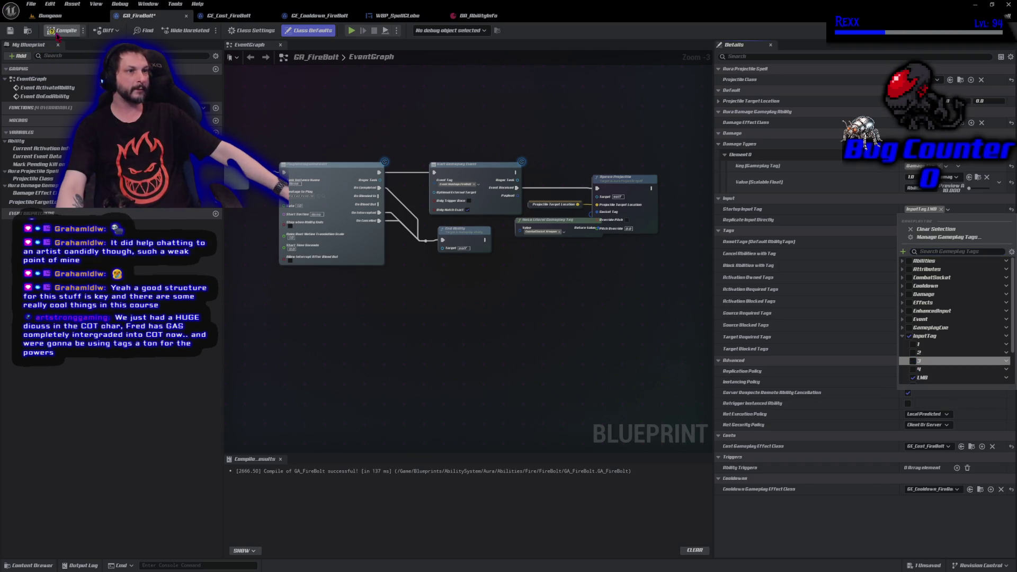
click(49, 15)
click(201, 29)
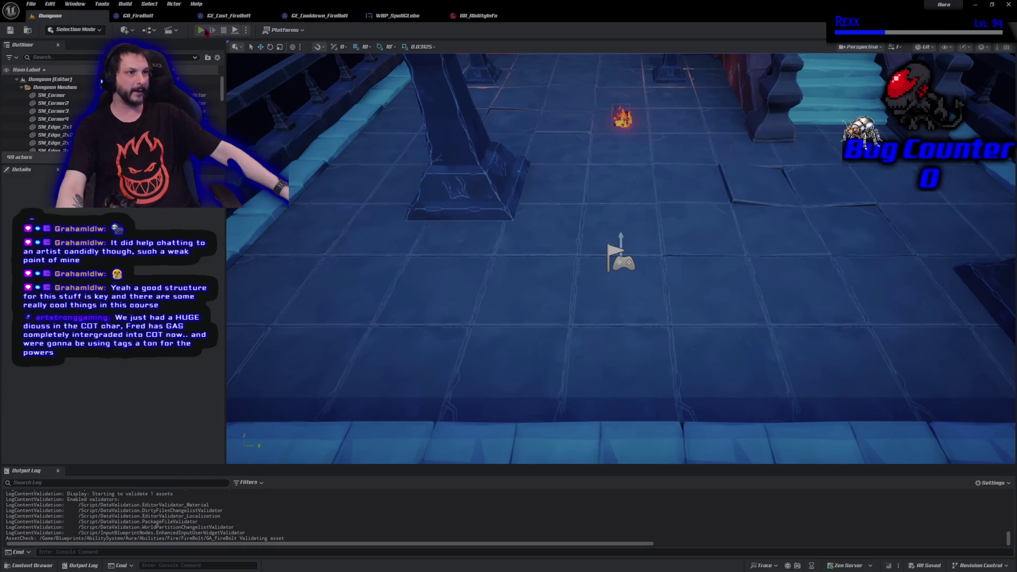
- Cast FireBolt from the LMB slot, stop playing, and switch to the WBP_SpellGlobe event graph
click(688, 228)
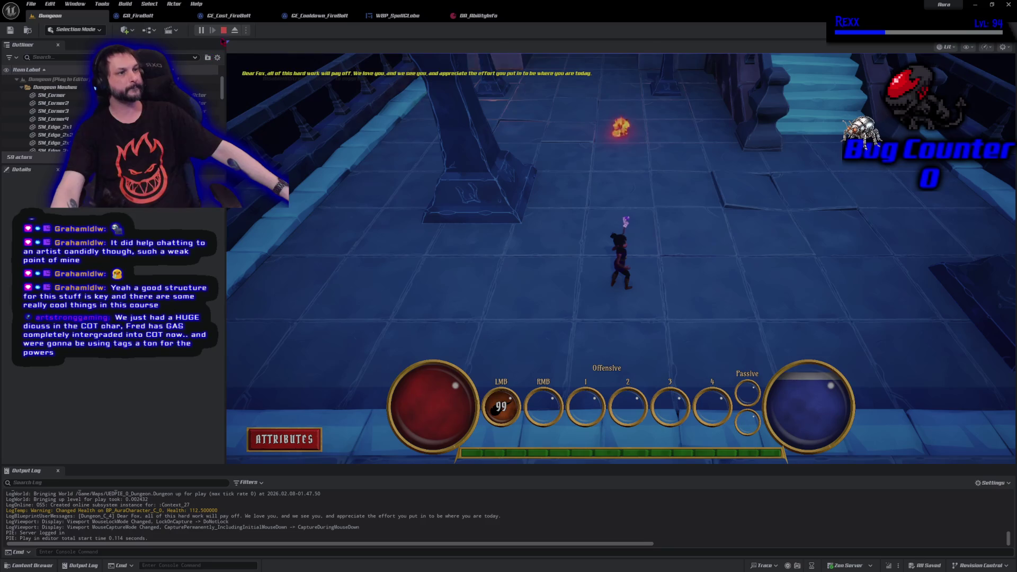
click(224, 30)
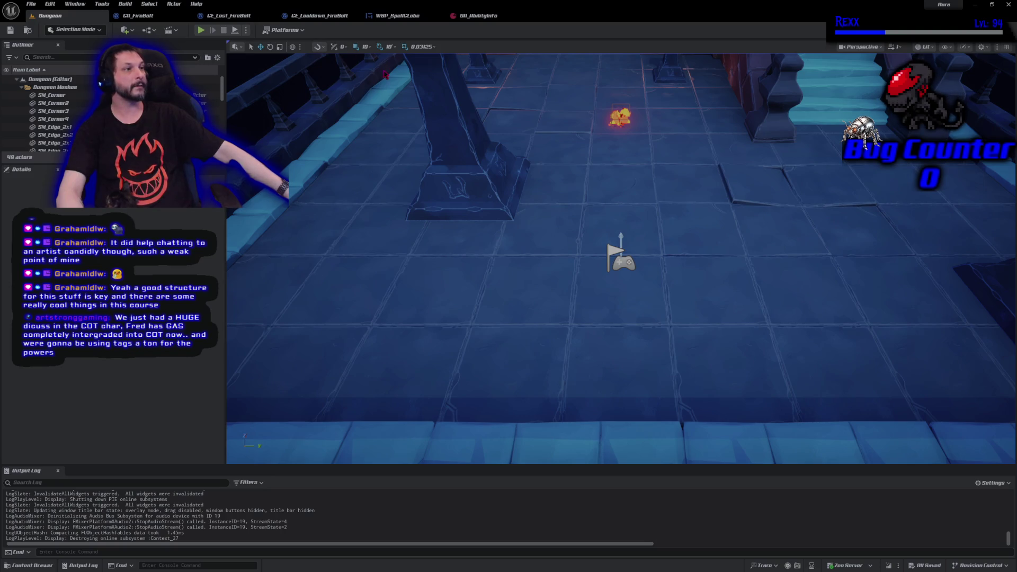
click(397, 15)
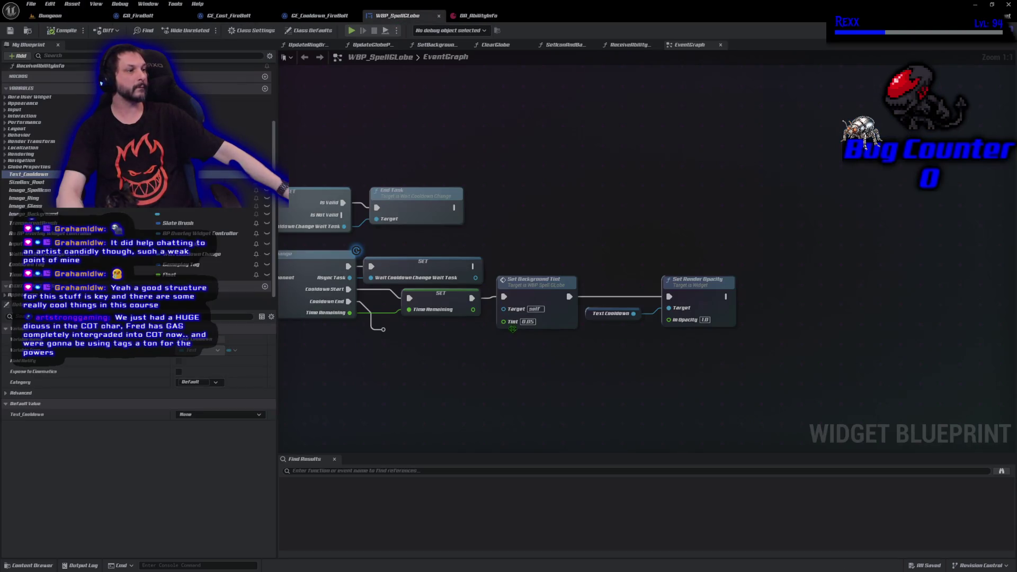
- Promote the Tint input to a Cooldown Tint variable, compile, save all, and select the tint and opacity nodes
drag(503, 321, 495, 341)
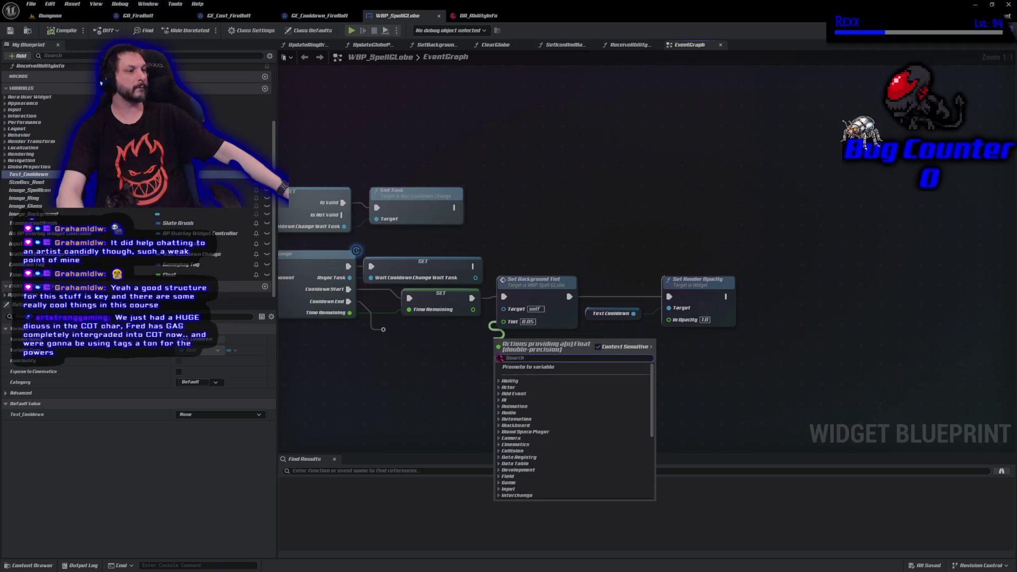
click(508, 369)
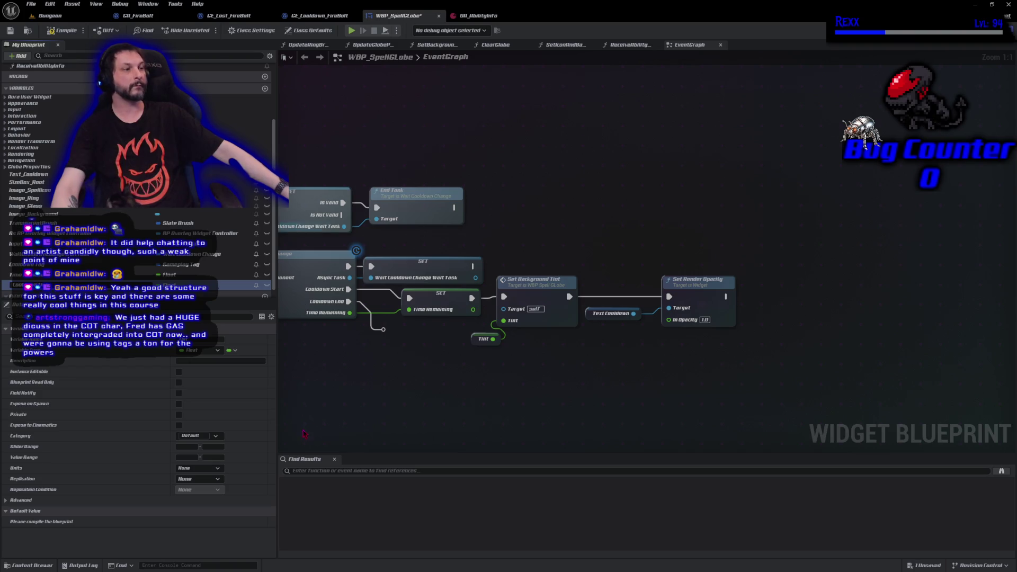
key(Return)
click(53, 30)
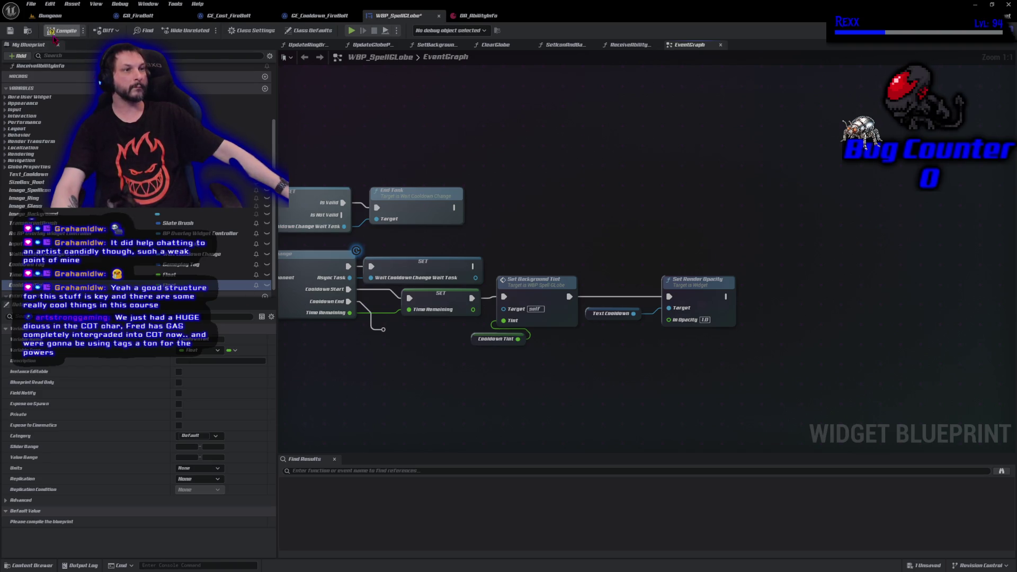
click(30, 4)
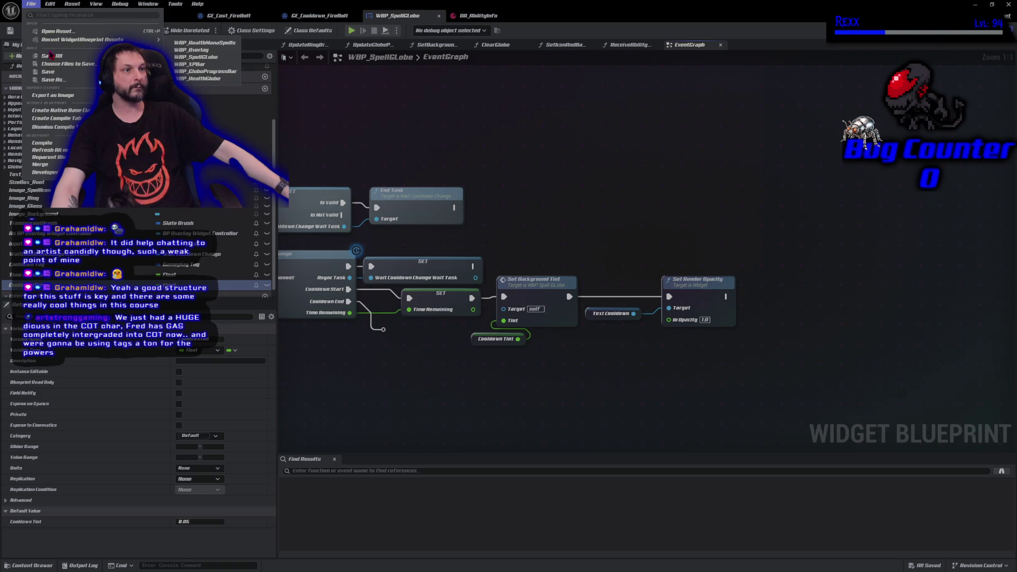
click(52, 56)
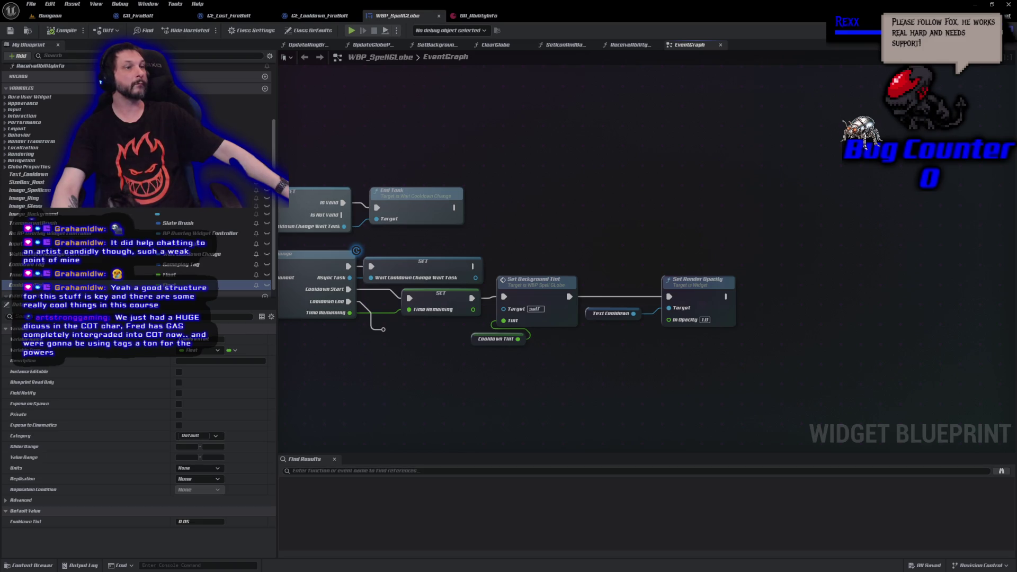
mouse_move(513, 228)
mouse_down()
mouse_move(609, 347)
mouse_move(739, 371)
mouse_up()
right_click(694, 292)
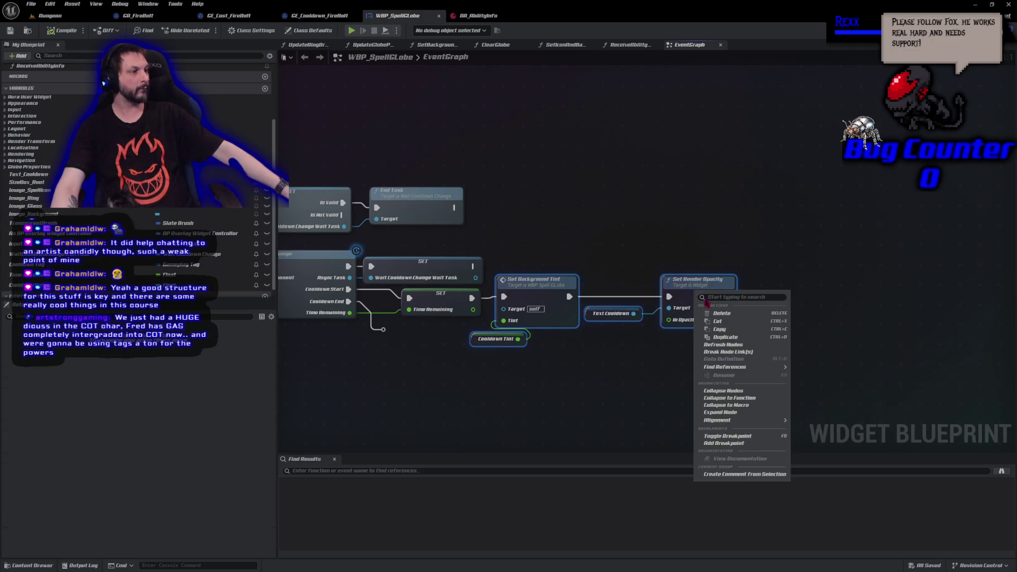
- Collapse the selected nodes into a SetCooldownState function placed beside the SET node, then compile
click(728, 399)
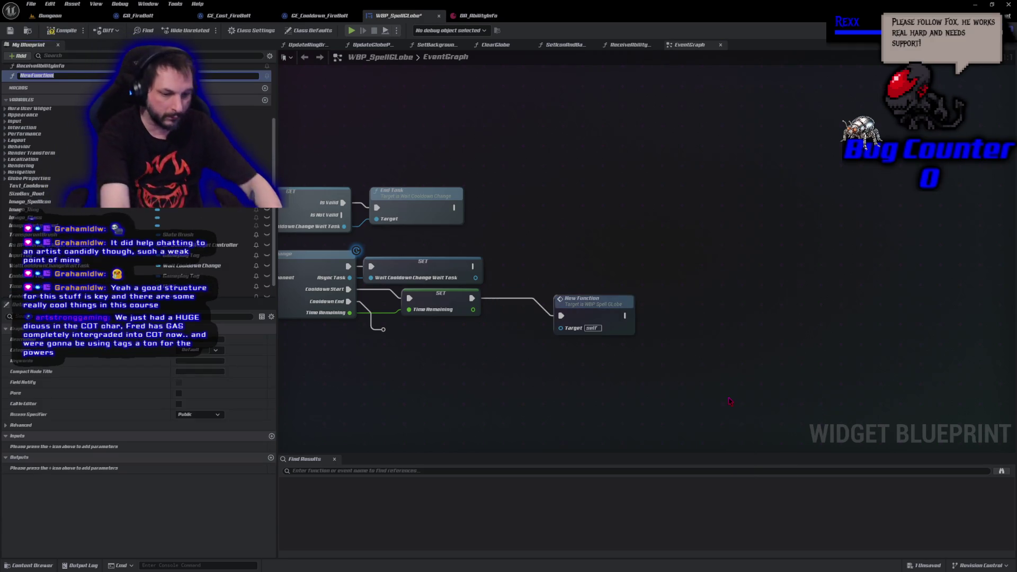
text(SetCooldown)
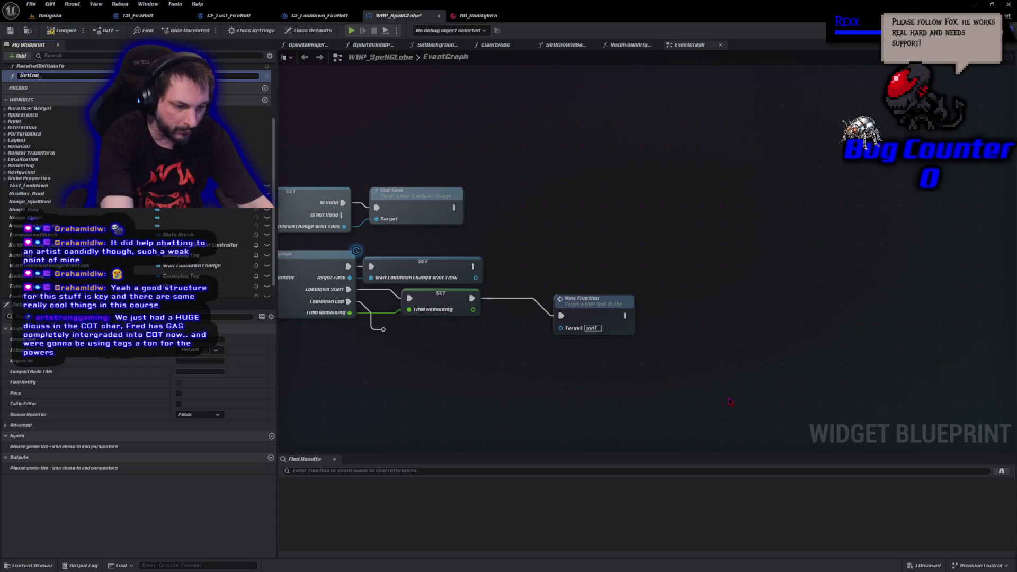
text(State)
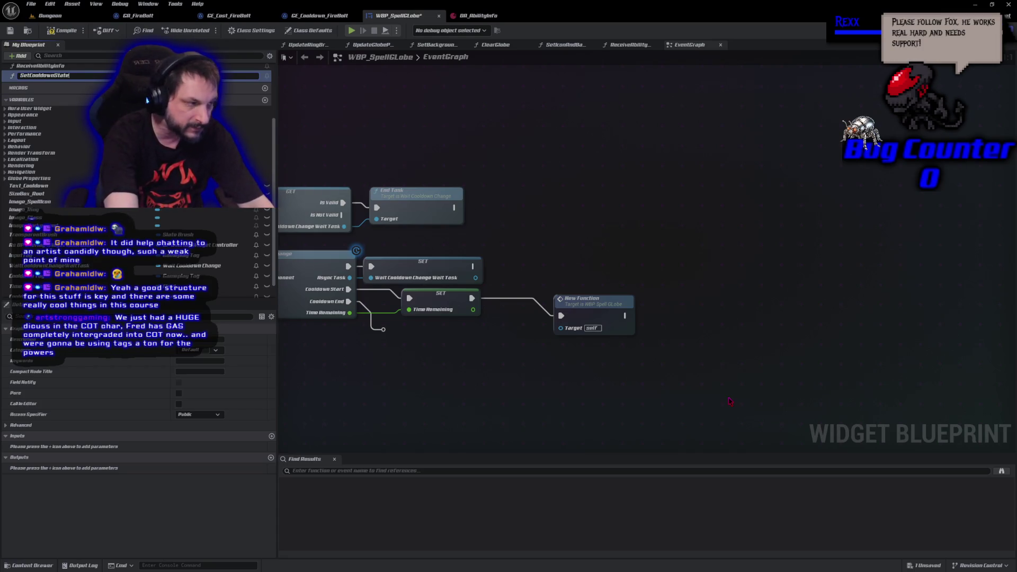
key(Return)
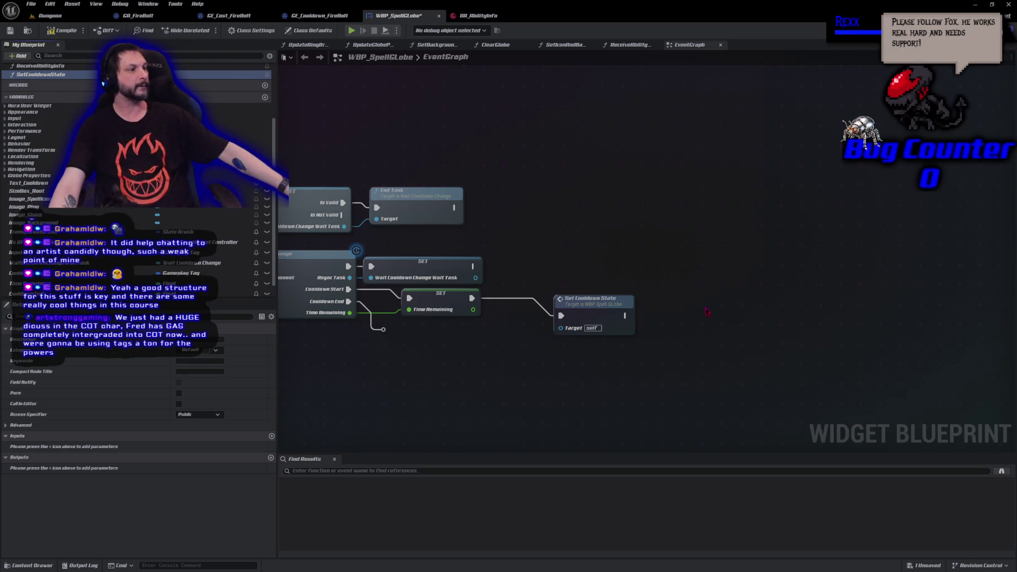
drag(603, 313, 551, 301)
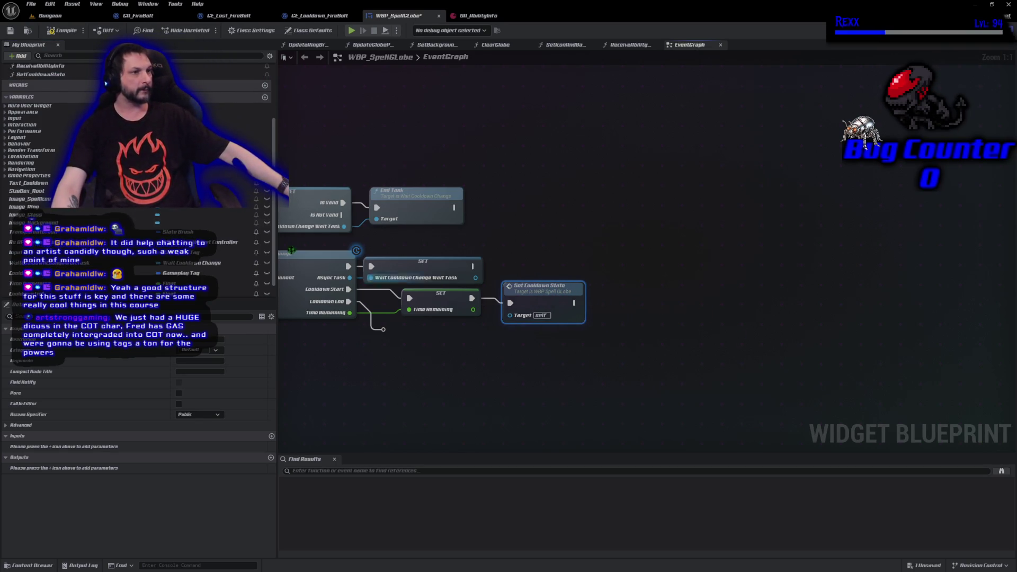
click(58, 32)
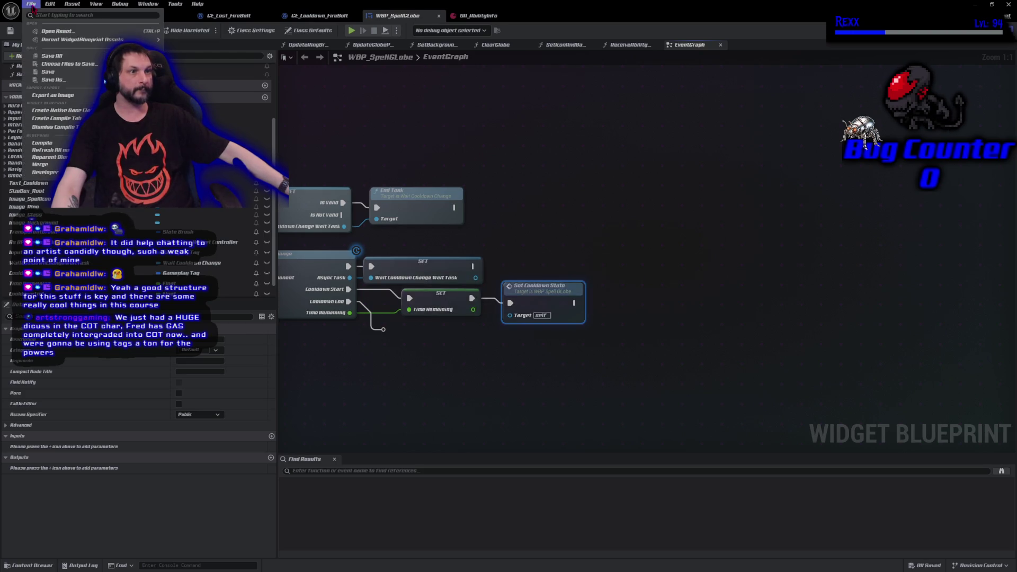
mouse_move(394, 398)
mouse_down()
mouse_move(699, 416)
mouse_move(762, 392)
mouse_move(710, 404)
mouse_move(513, 388)
mouse_up()
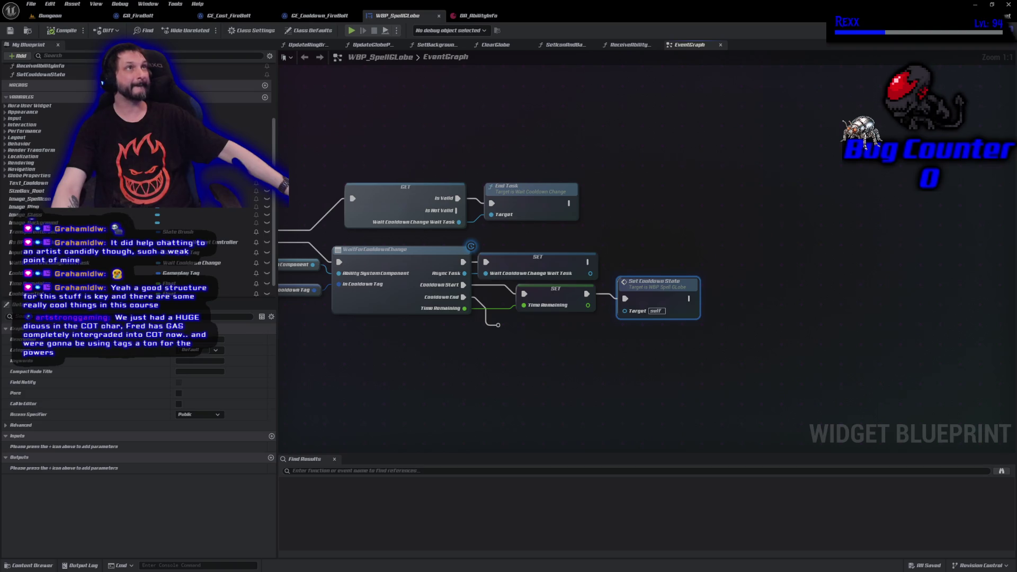
- Copy all nodes from the SetCooldownState function and paste them into the event graph
double_click(678, 283)
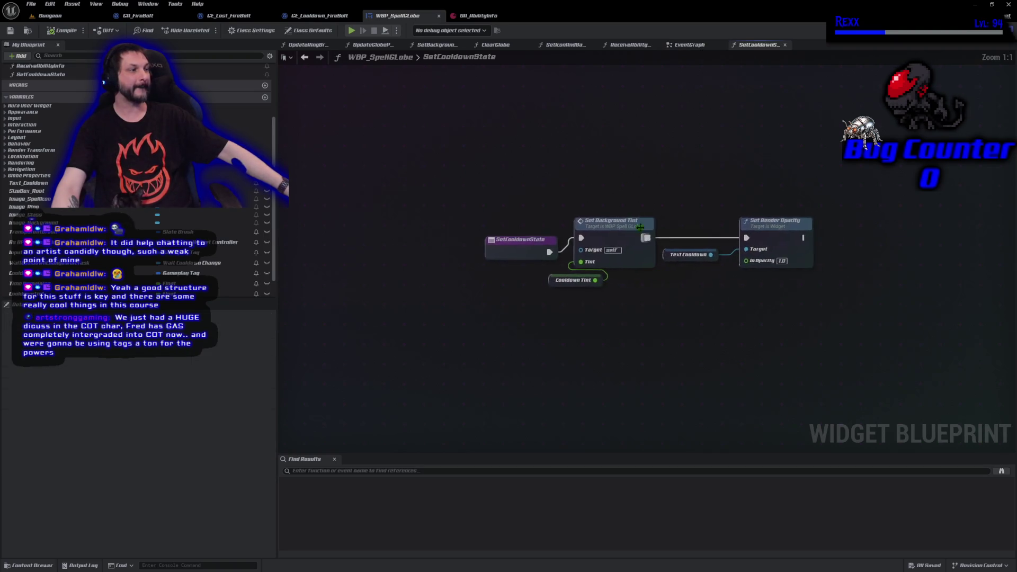
drag(581, 173, 763, 301)
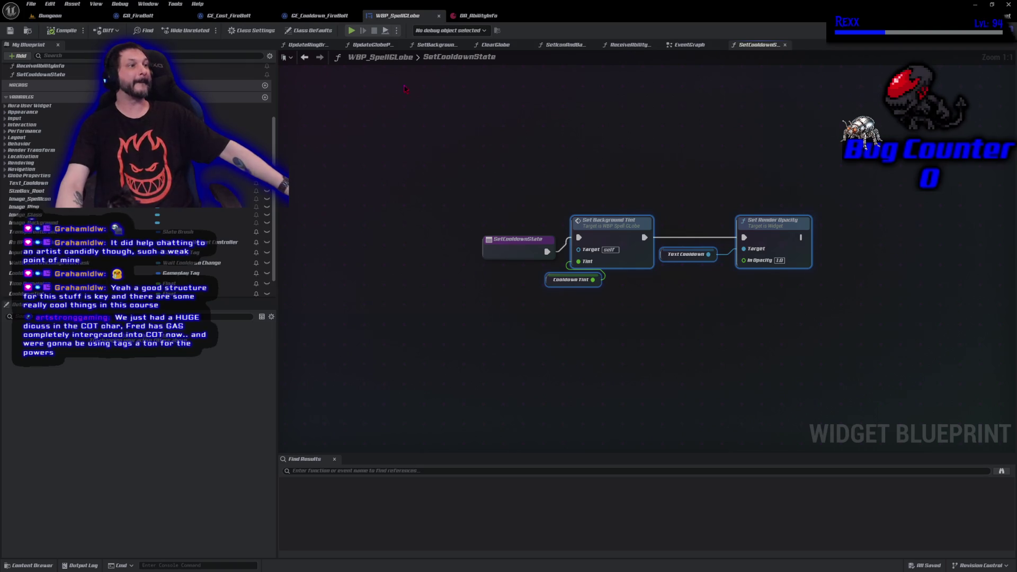
click(683, 45)
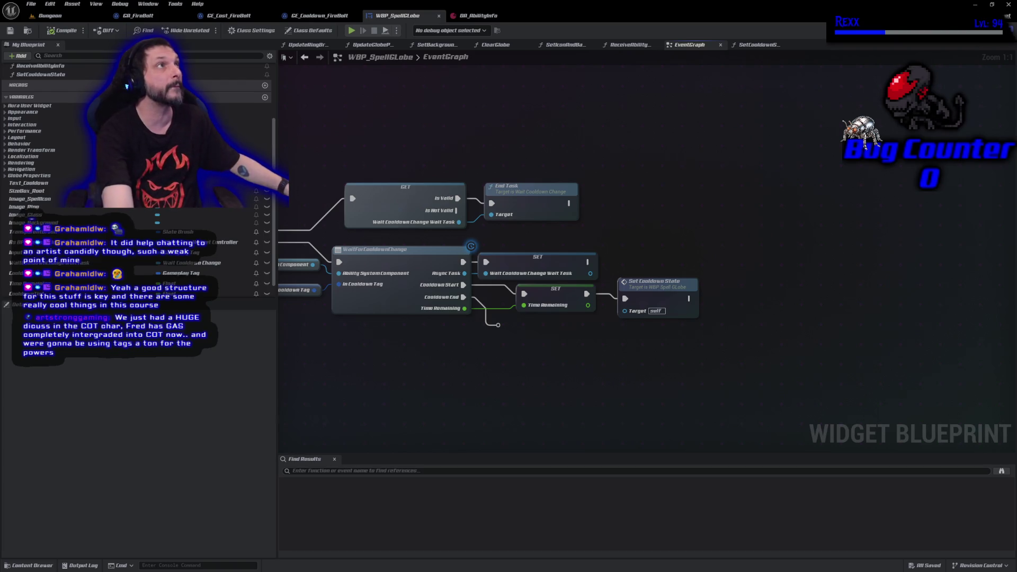
key(ctrl+v)
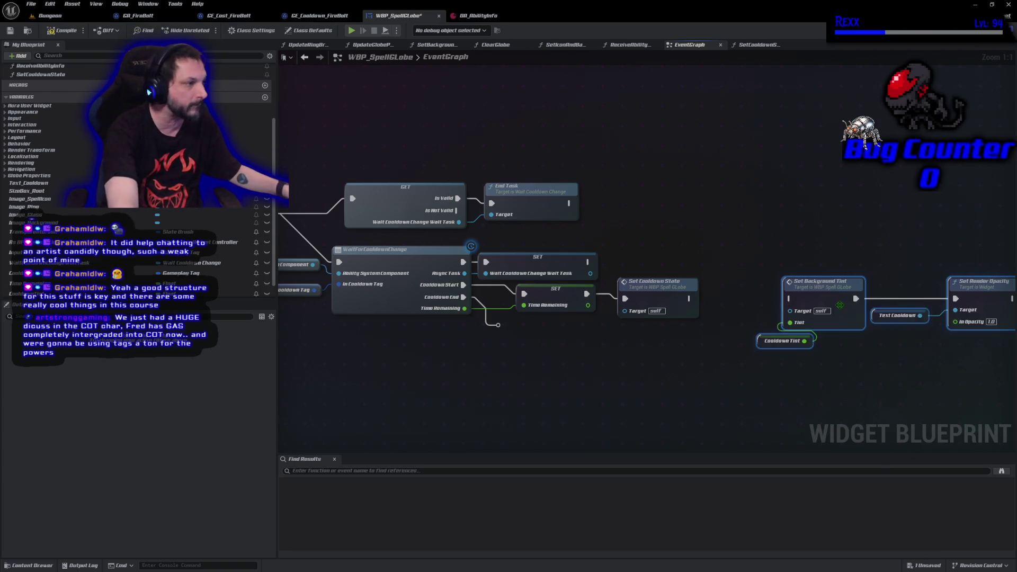
drag(834, 296, 813, 296)
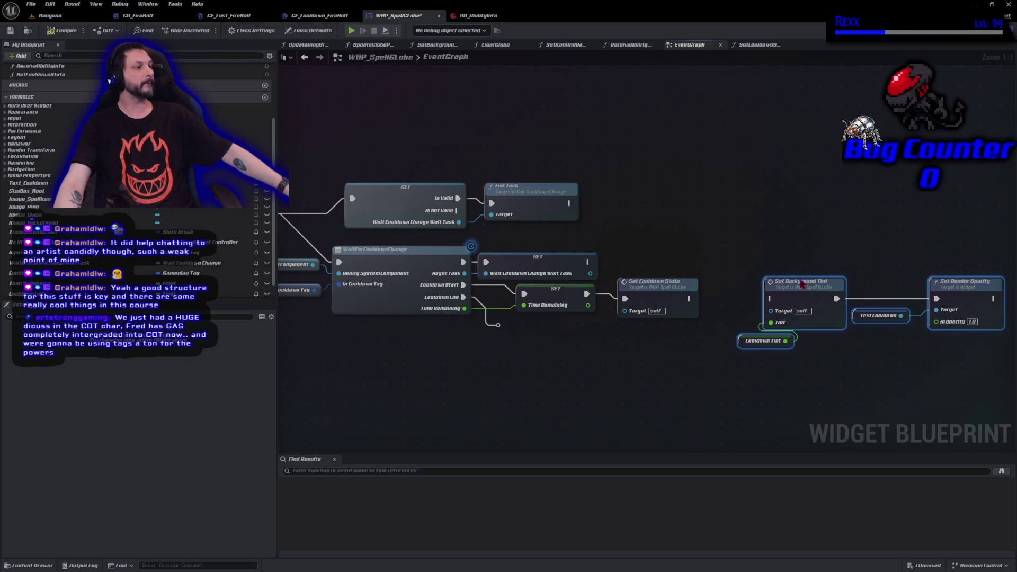
drag(771, 217, 606, 199)
- Delete the pasted Cooldown Tint getter, compile, save all, and wire Set Cooldown State into the pasted Set Background Tint
click(564, 305)
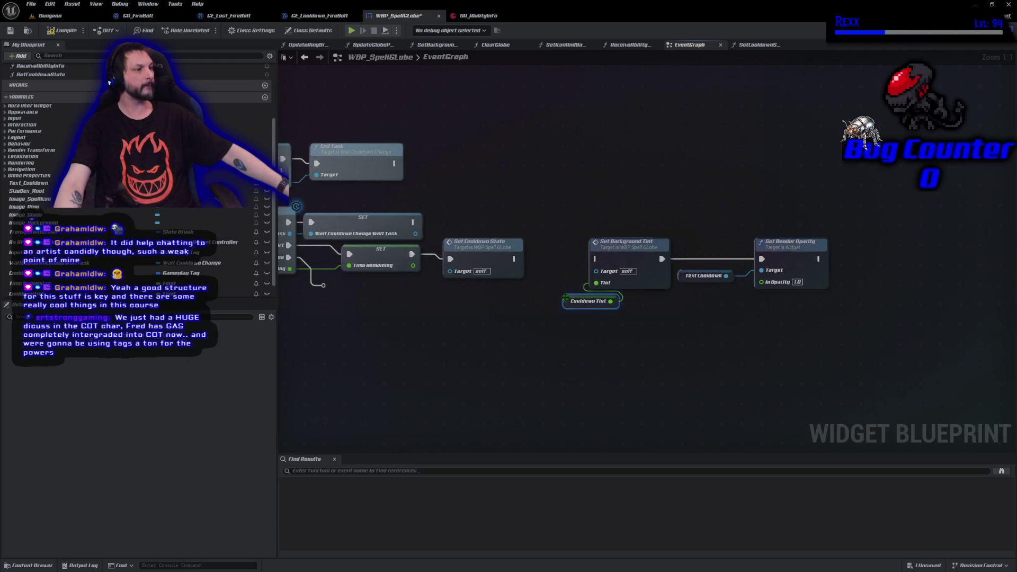
key(Delete)
text(0)
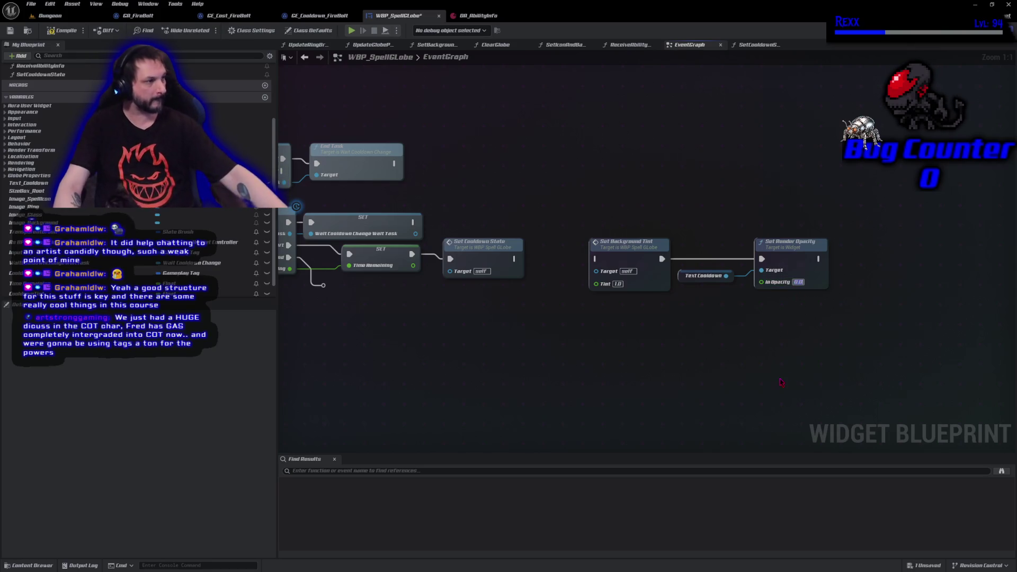
click(10, 30)
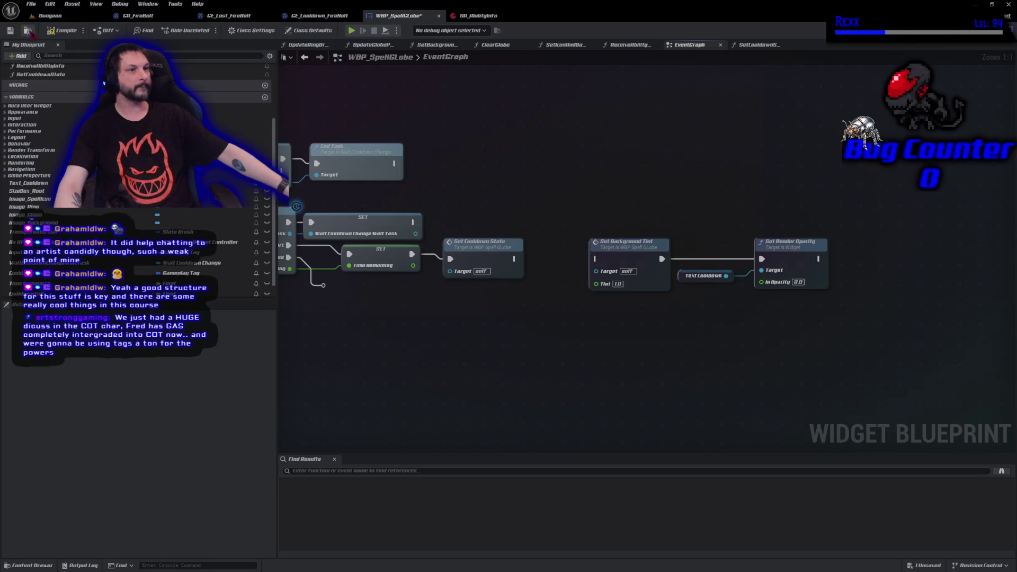
click(31, 6)
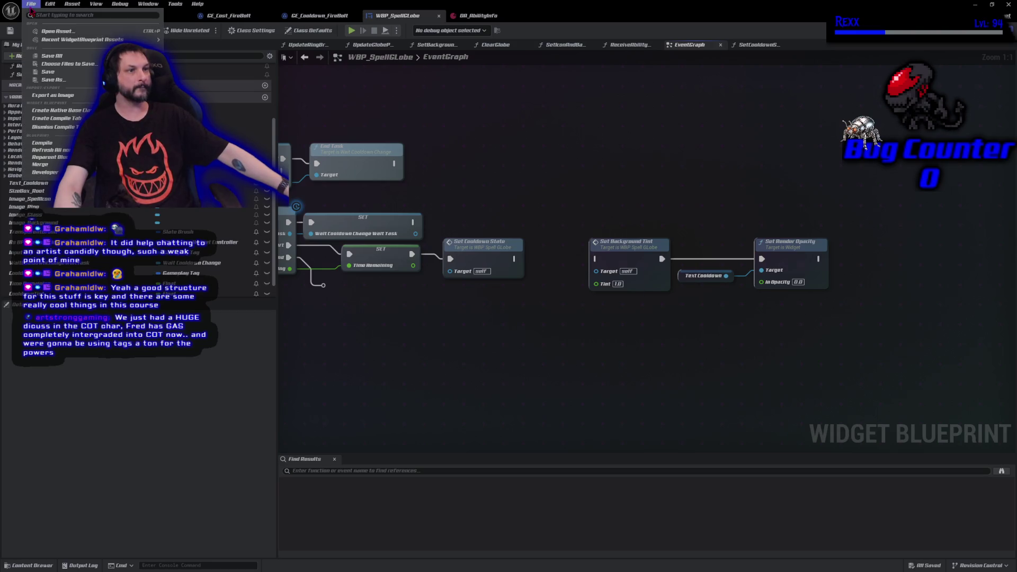
click(52, 56)
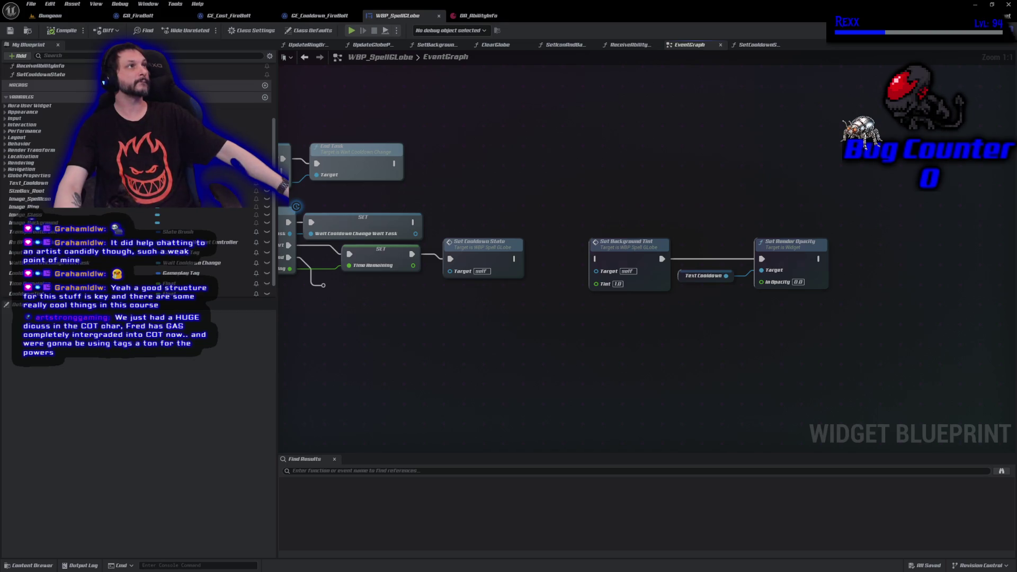
drag(514, 259, 597, 258)
- Collapse the pasted tint, text and opacity nodes into a SetDefaultState function and compile
drag(588, 192, 834, 331)
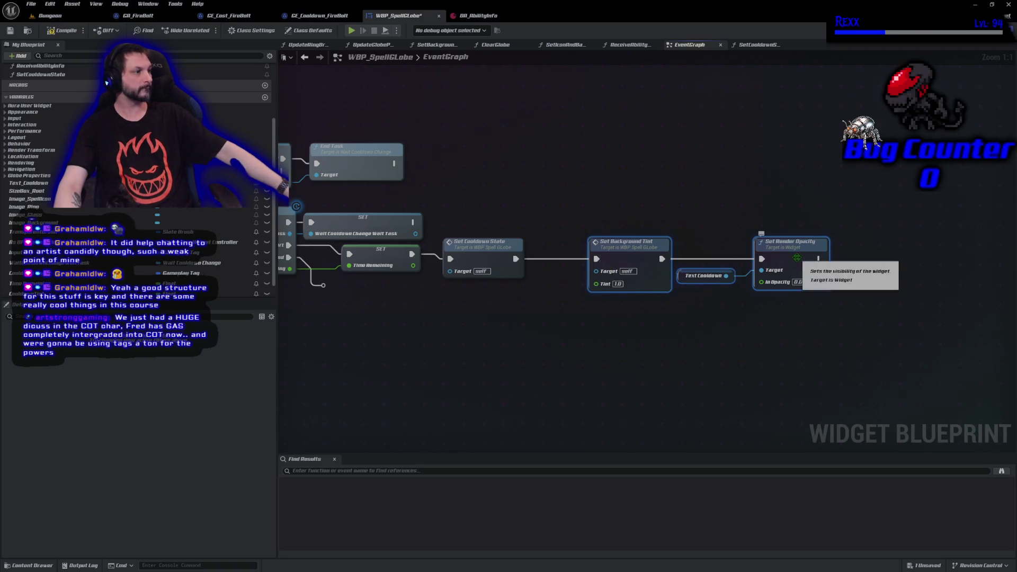
right_click(800, 260)
click(835, 366)
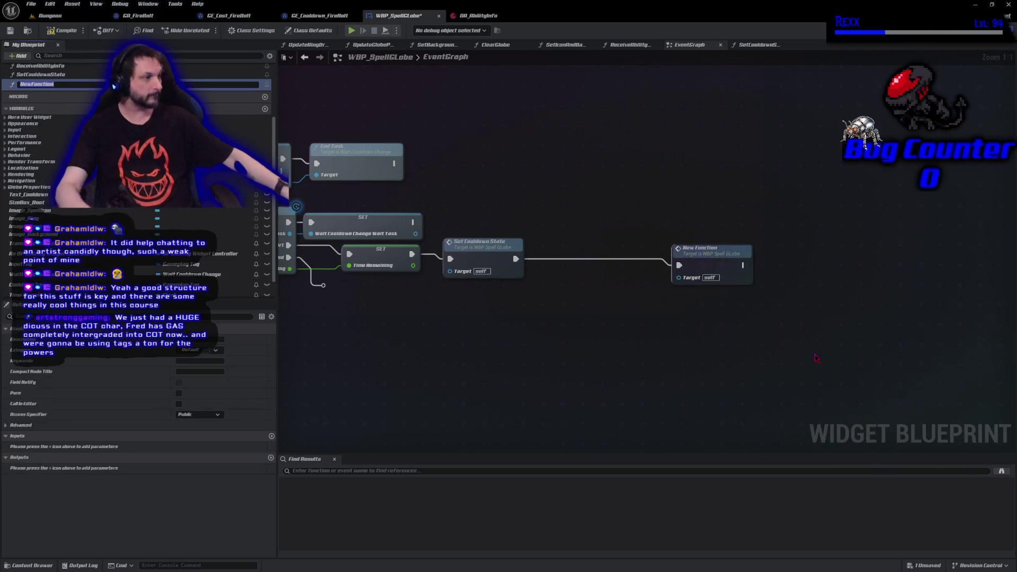
text(Set)
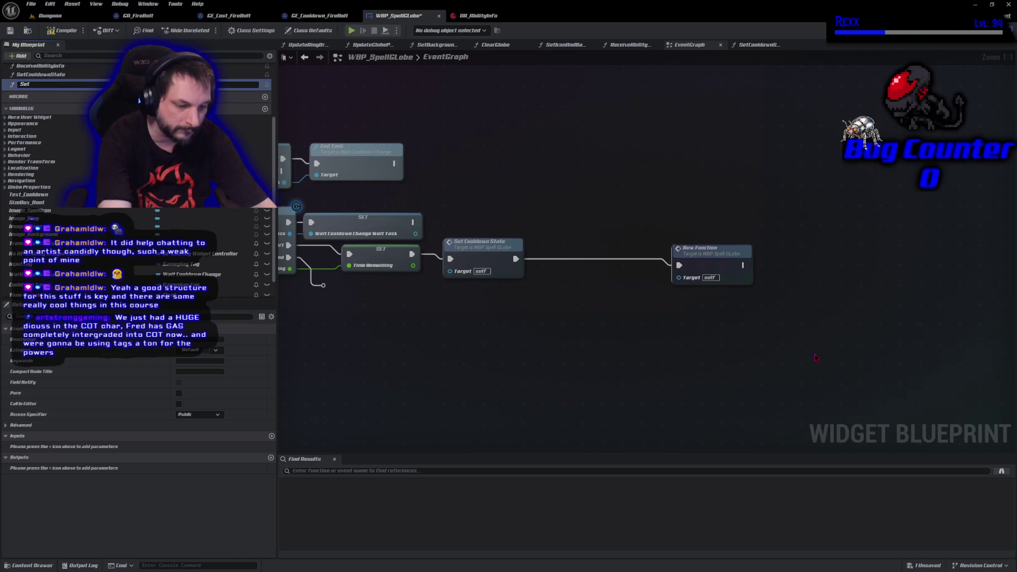
text(DefaultState)
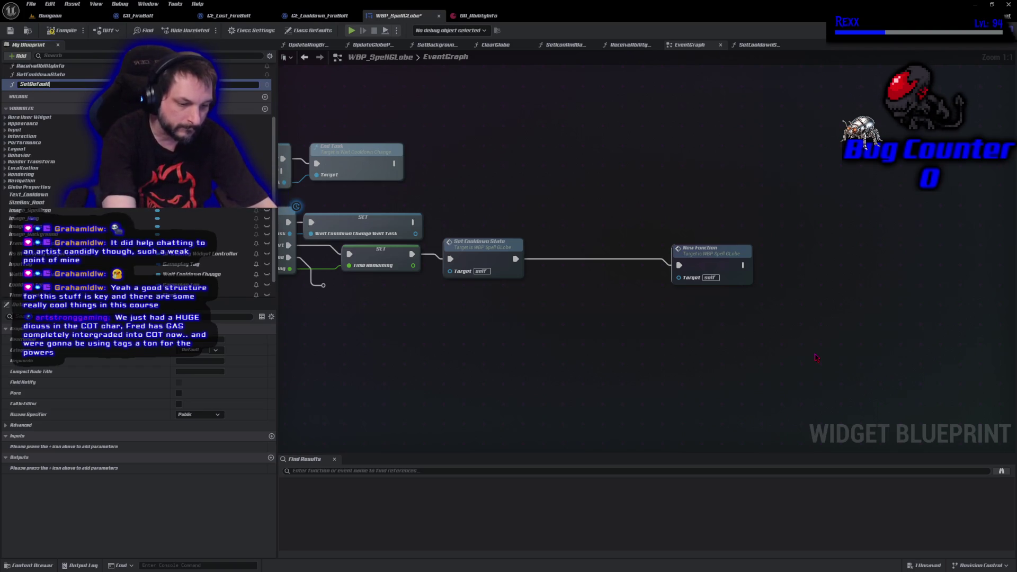
key(Return)
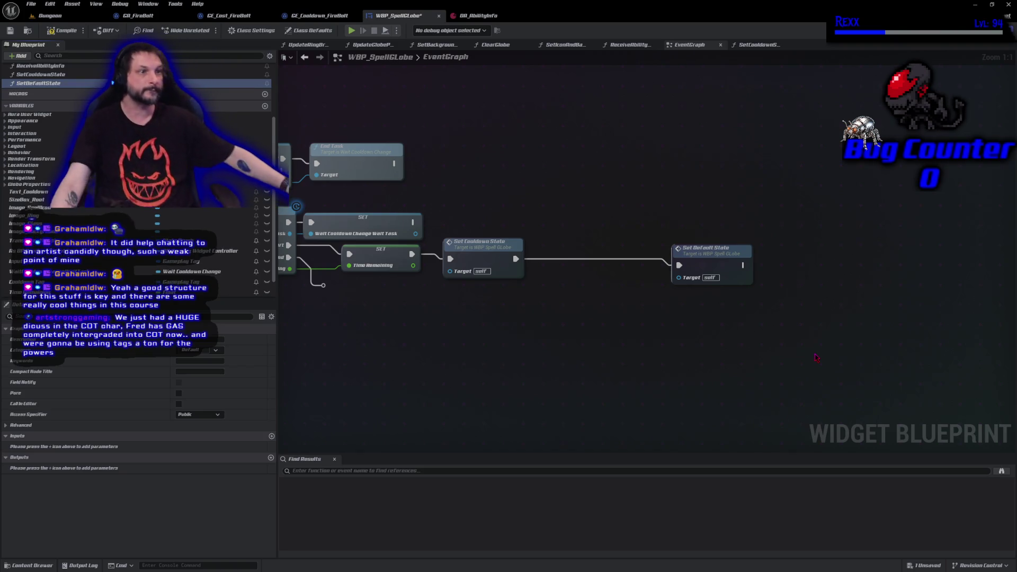
drag(713, 268, 617, 260)
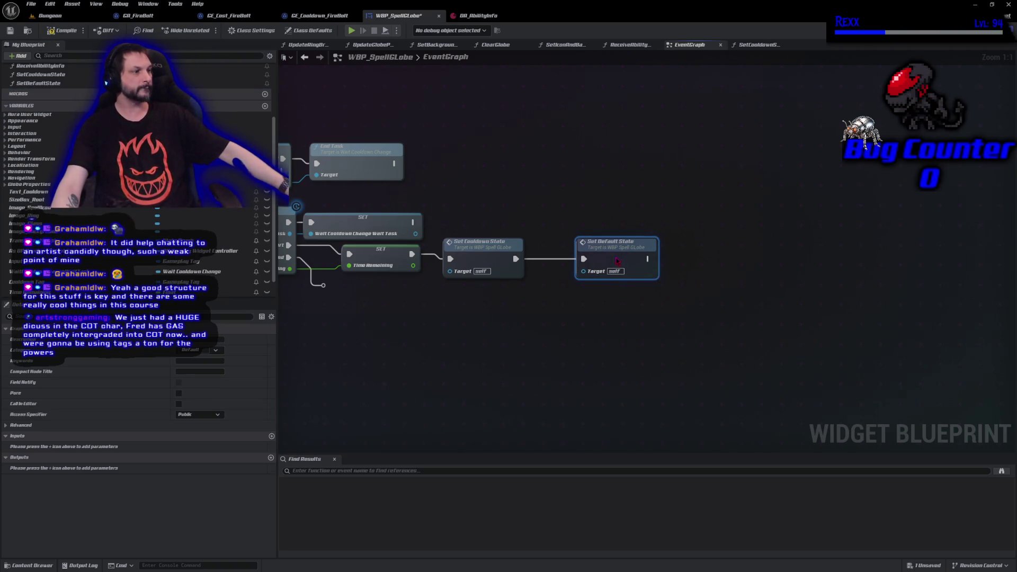
click(67, 30)
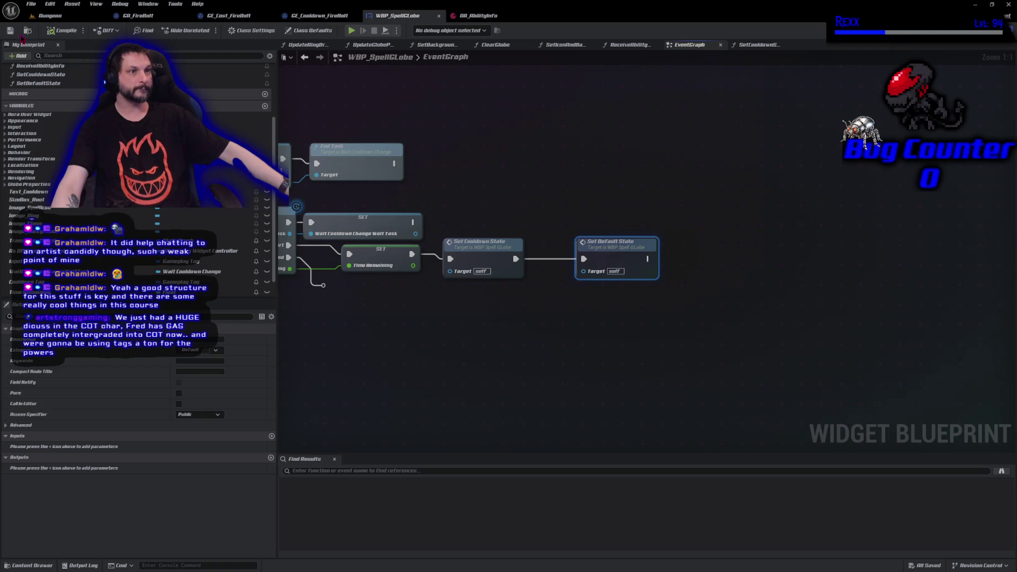
- Disconnect and delete the Set Default State call after Set Cooldown State, then save
alt+click(584, 258)
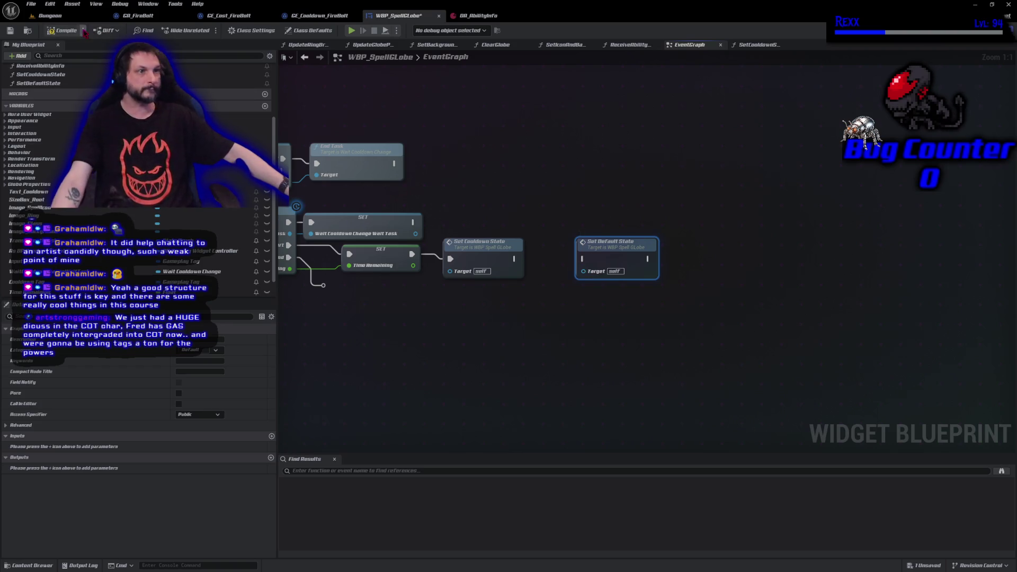
click(66, 31)
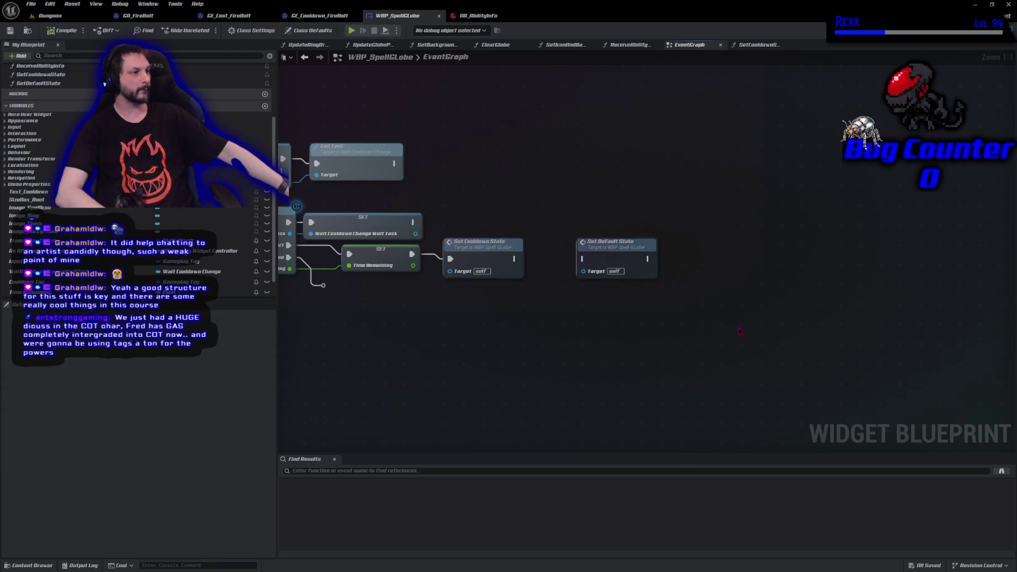
key(Delete)
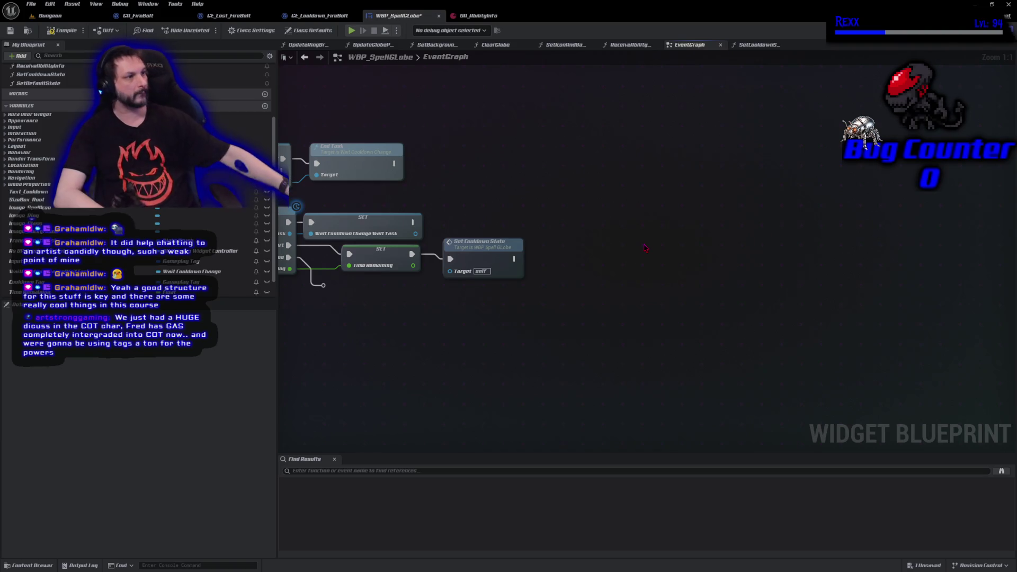
drag(645, 248, 921, 259)
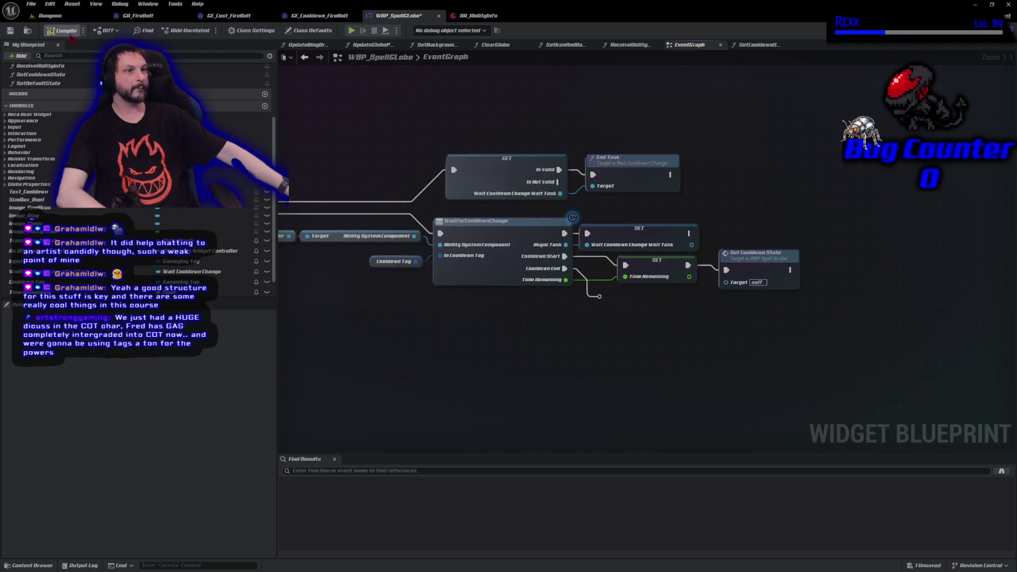
key(ctrl+s)
click(31, 4)
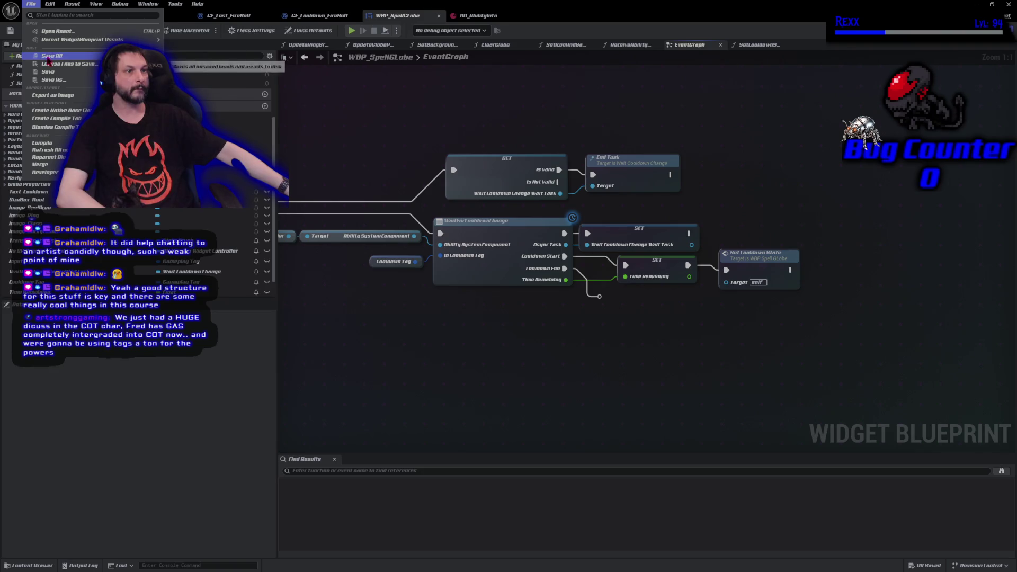
key(Escape)
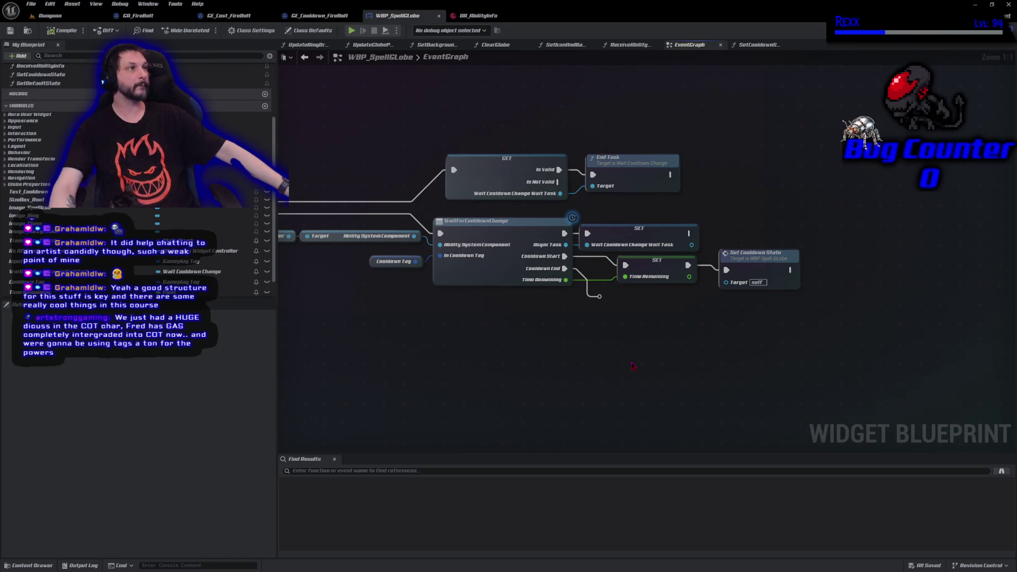
- Add a Set Timer by Event node after Set Cooldown State
mouse_move(761, 370)
mouse_down()
mouse_move(617, 360)
mouse_move(631, 349)
mouse_up()
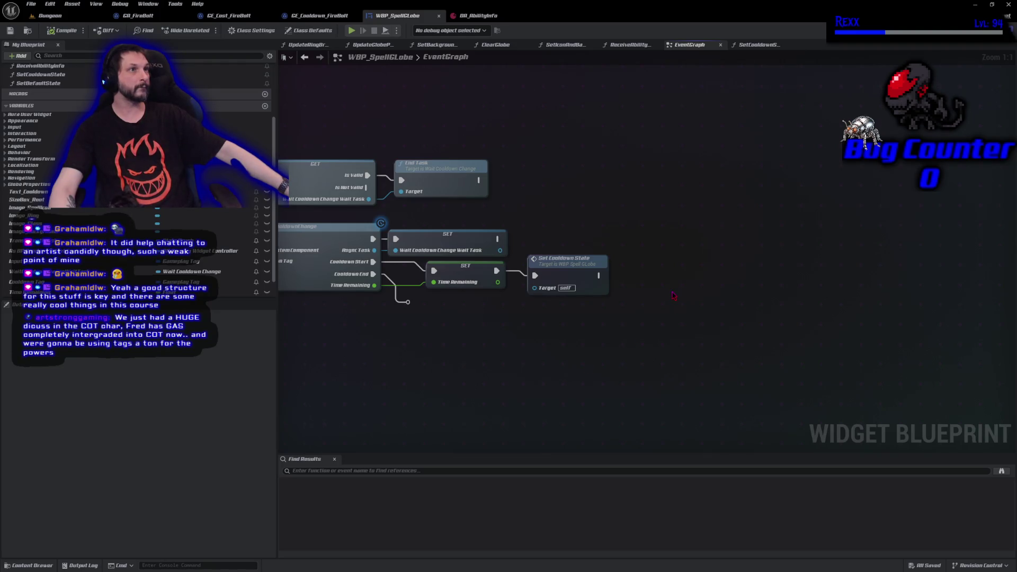
mouse_move(607, 276)
mouse_down()
mouse_move(630, 288)
mouse_move(646, 272)
mouse_up()
text(set timer bny event)
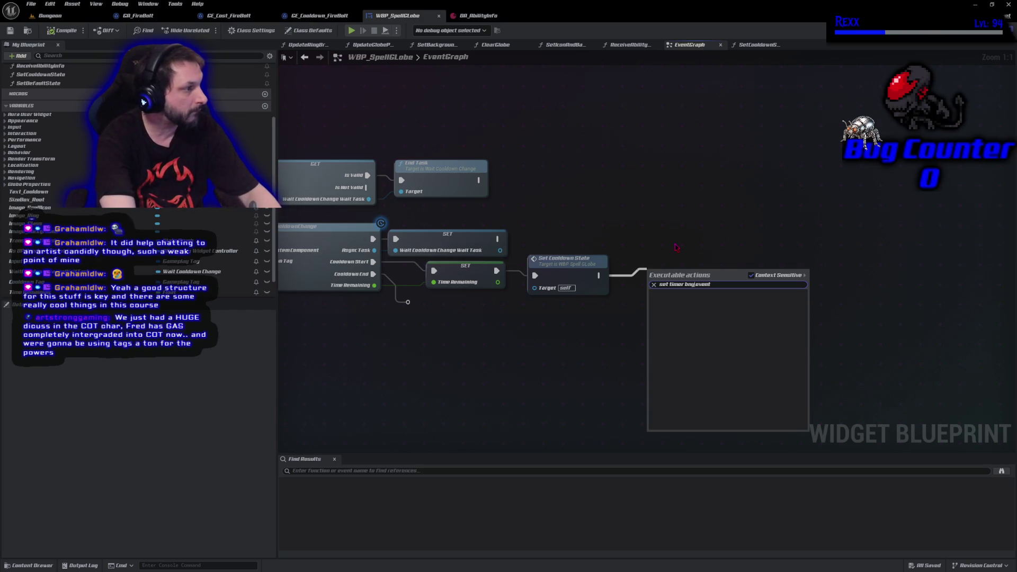
key(BackSpace)
key(Return)
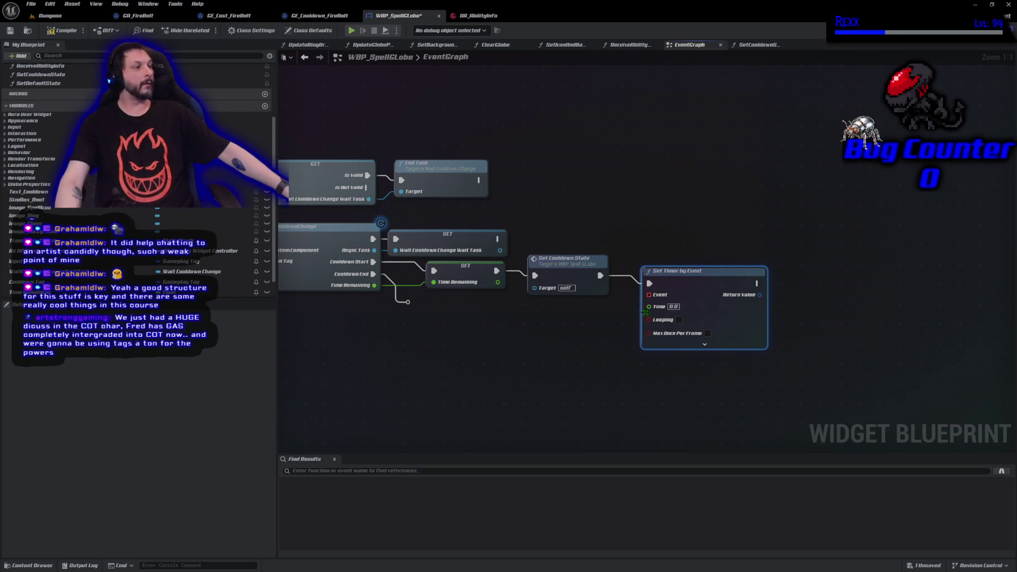
- Promote the timer's Time input to a TimerFrequency variable with default 0.1
drag(648, 306, 577, 325)
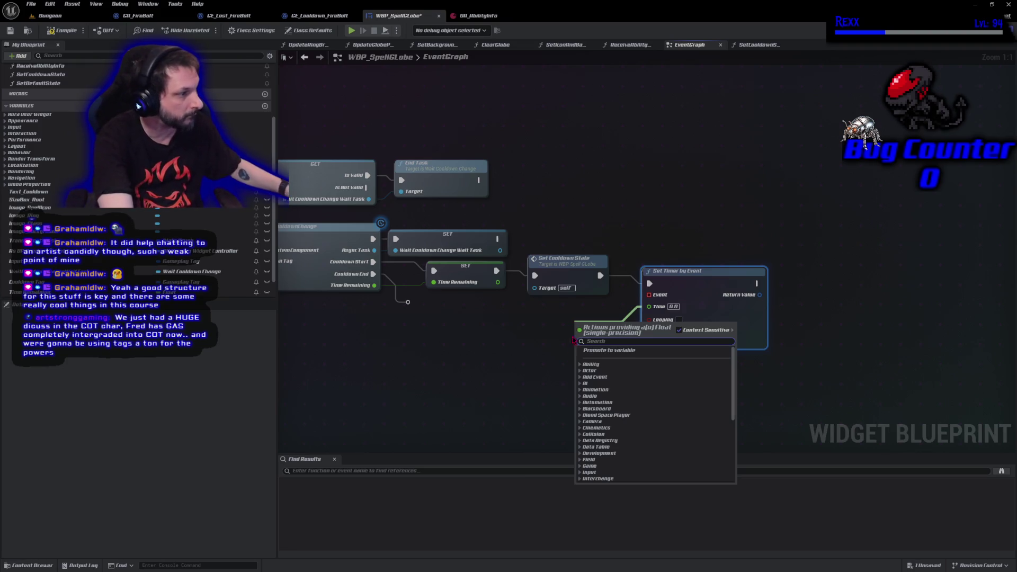
click(609, 350)
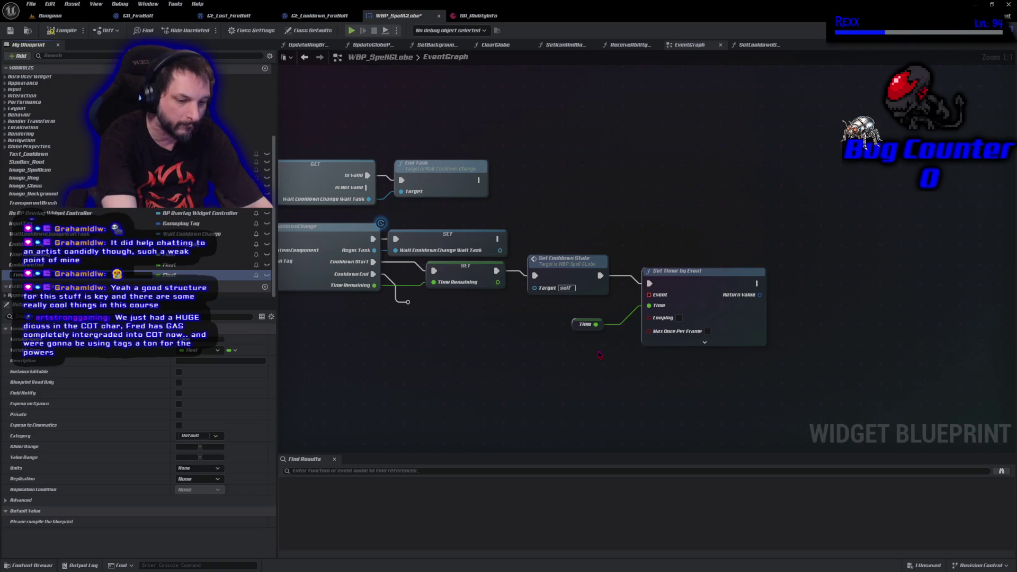
text(TimerFrequency)
key(Return)
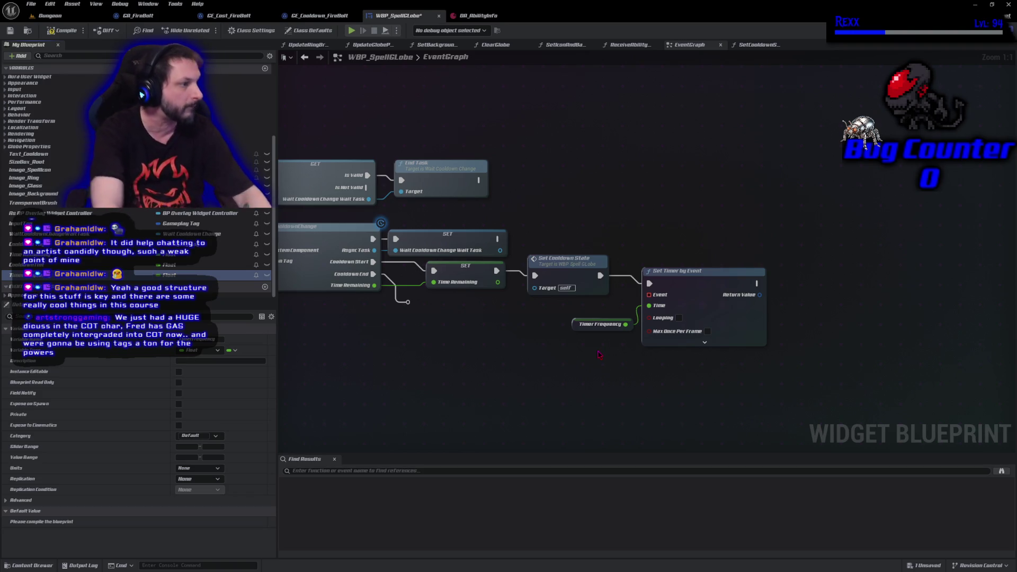
click(63, 30)
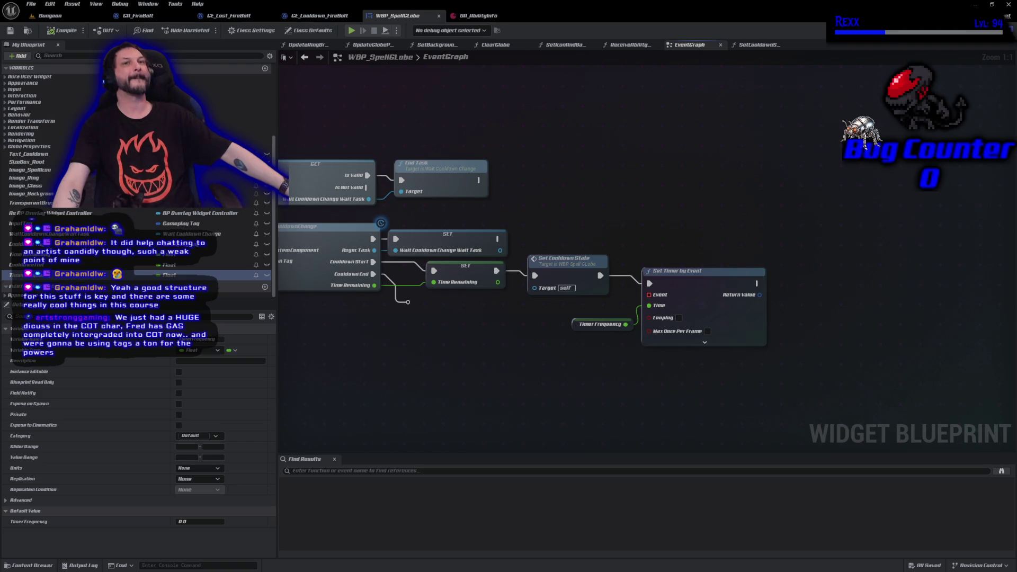
click(203, 522)
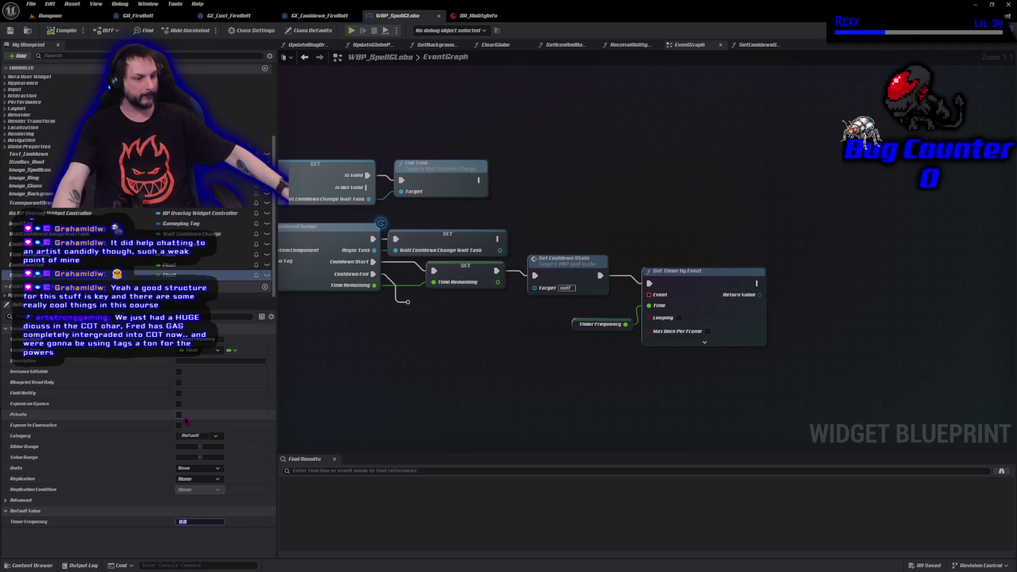
text(0.1)
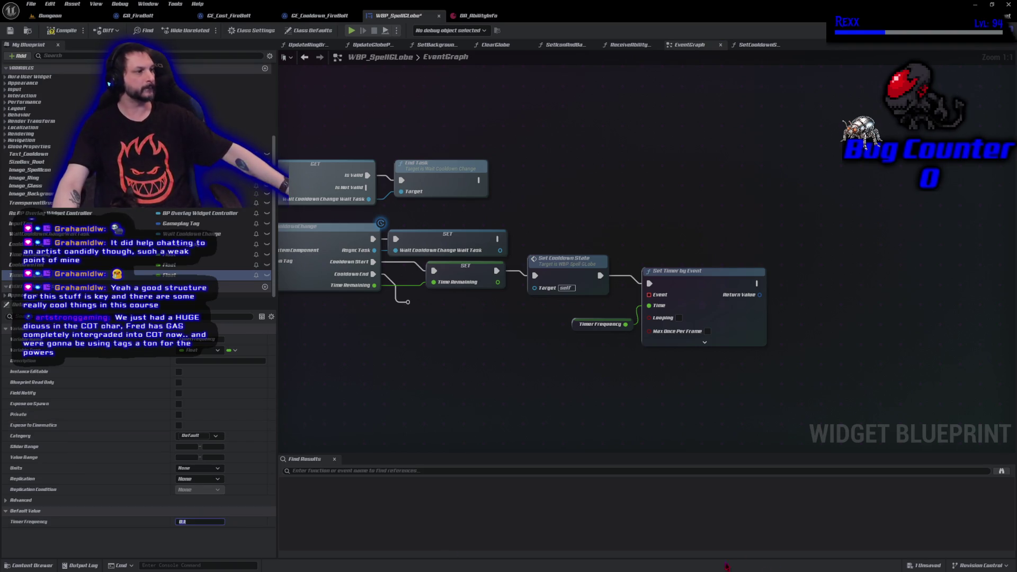
key(Return)
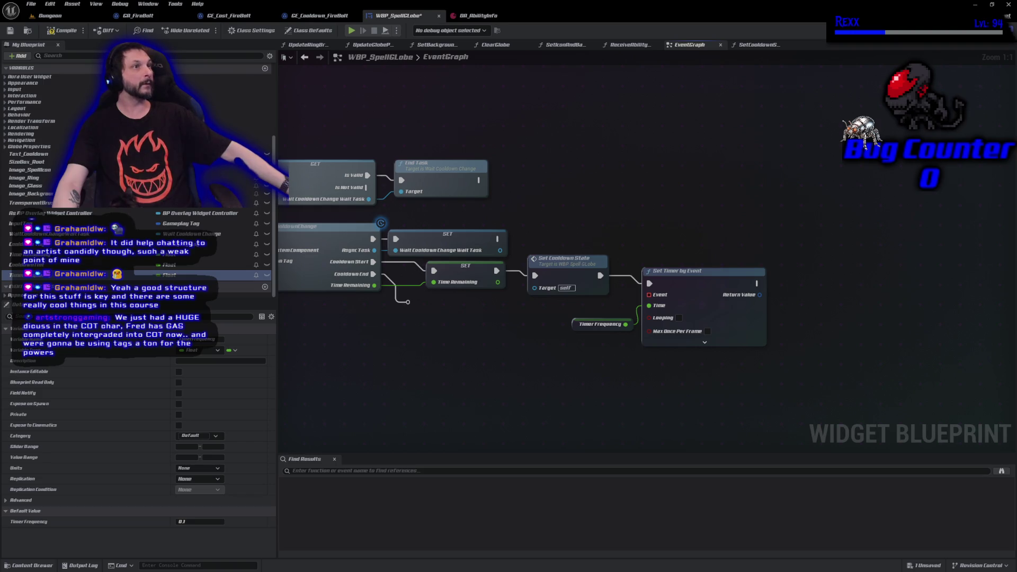
- Promote the timer's Return Value to a Cooldown Timer Handle variable and save
right_click(762, 297)
click(826, 328)
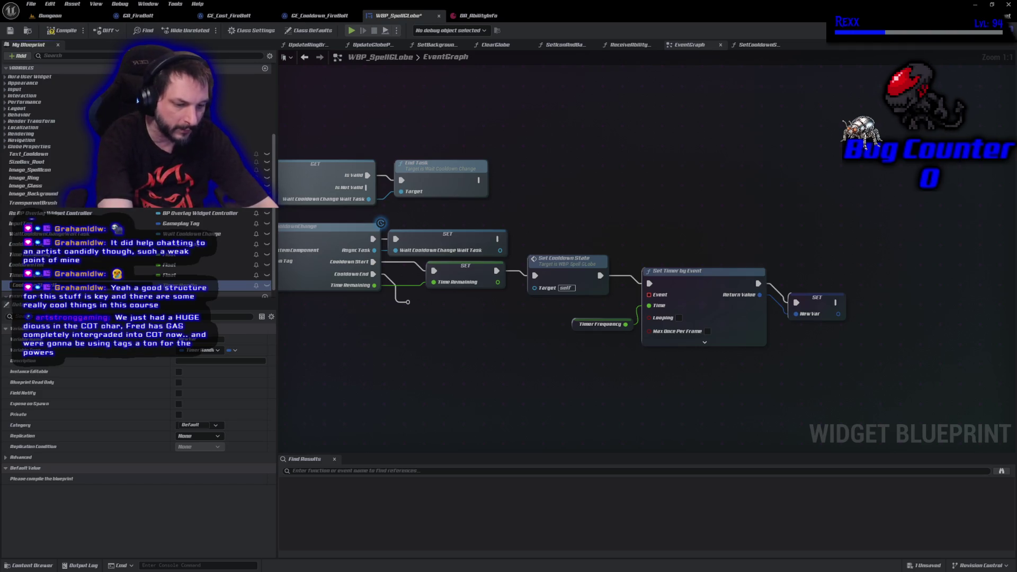
key(Return)
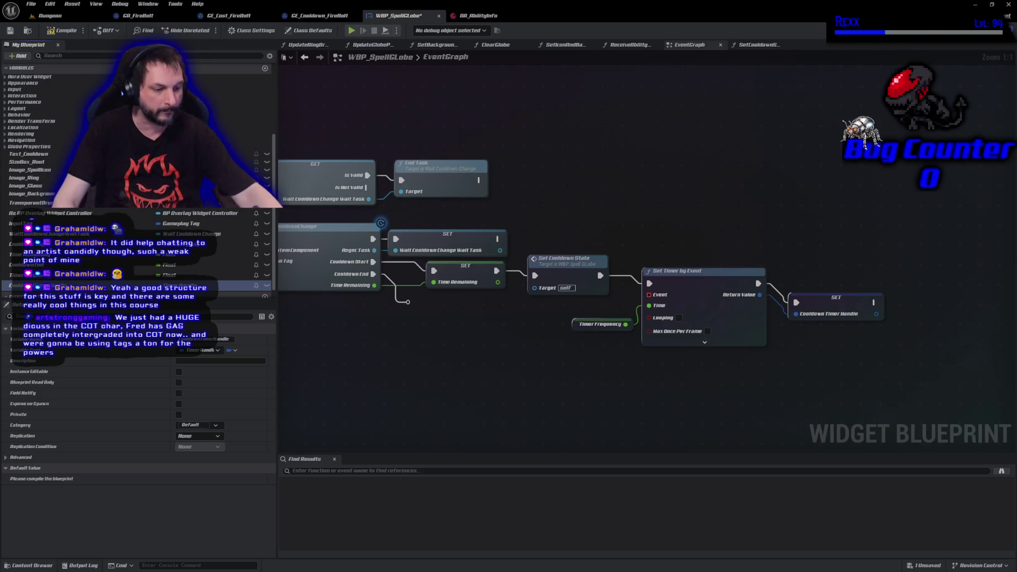
key(ctrl+s)
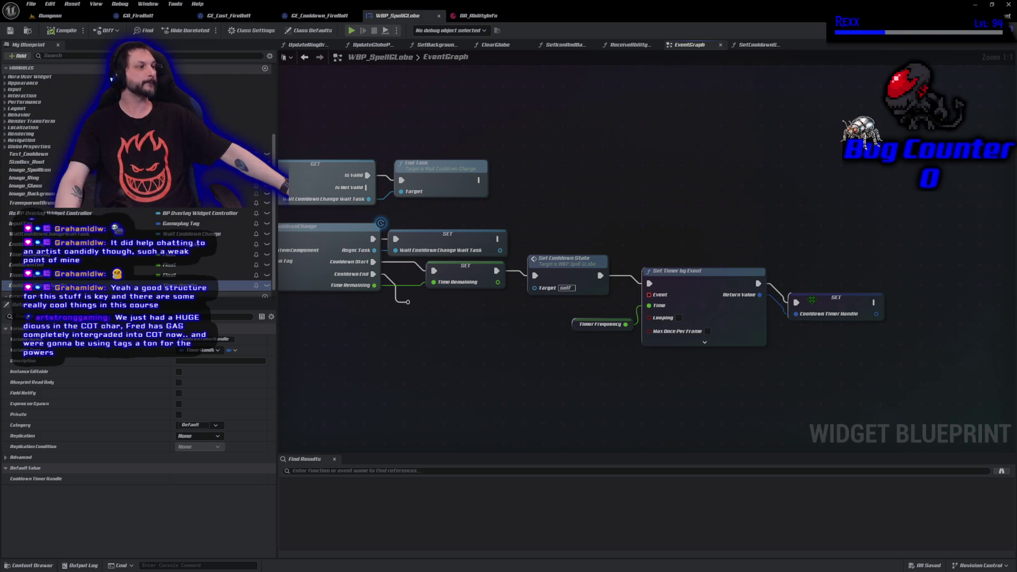
drag(812, 300, 802, 280)
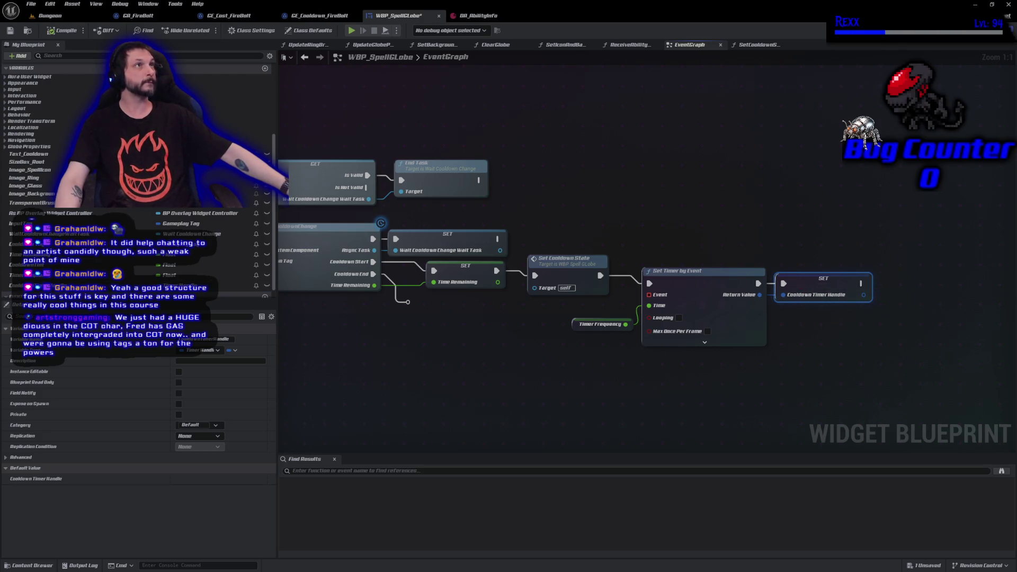
- Create an UpdateTimer custom event bound to Set Timer by Event, then add a Time Remaining setter after it
right_click(455, 379)
text(add)
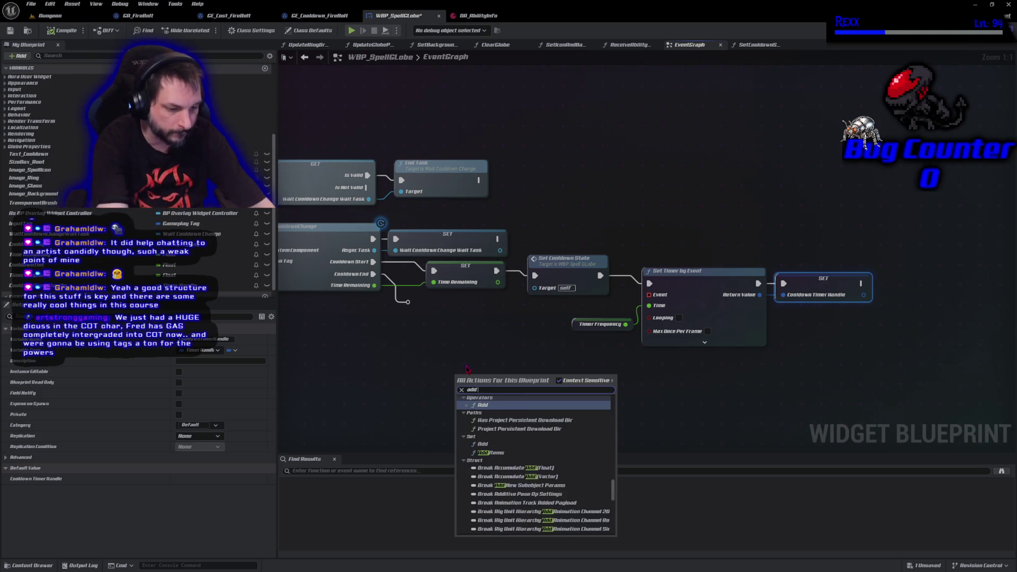
text( custom)
key(Return)
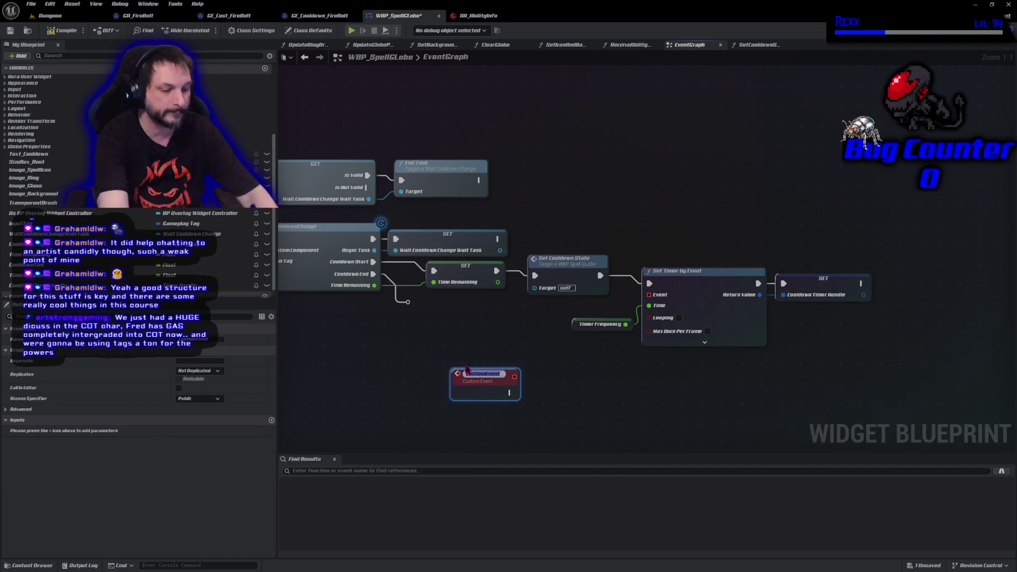
text(Update)
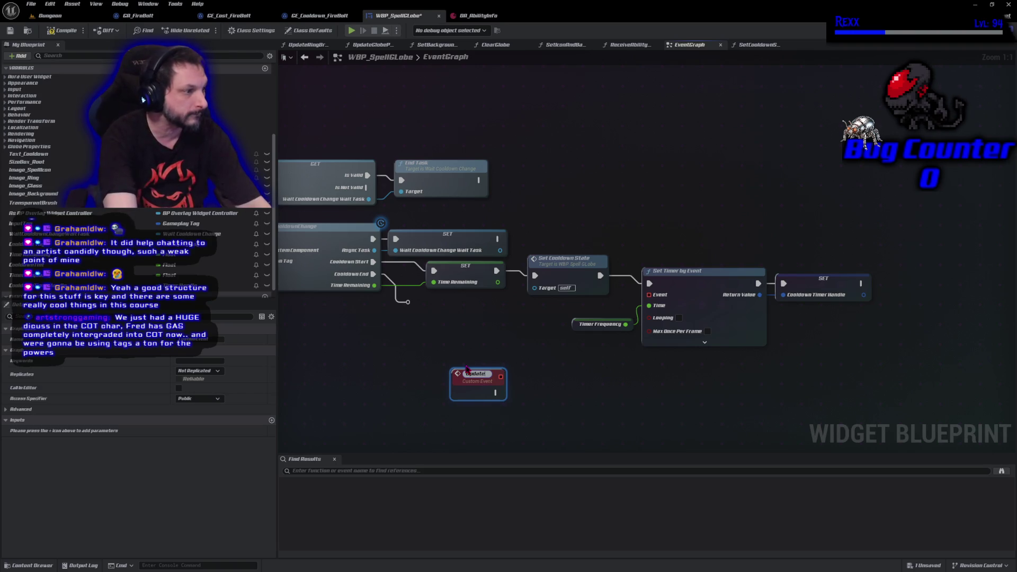
text(Timer)
key(Return)
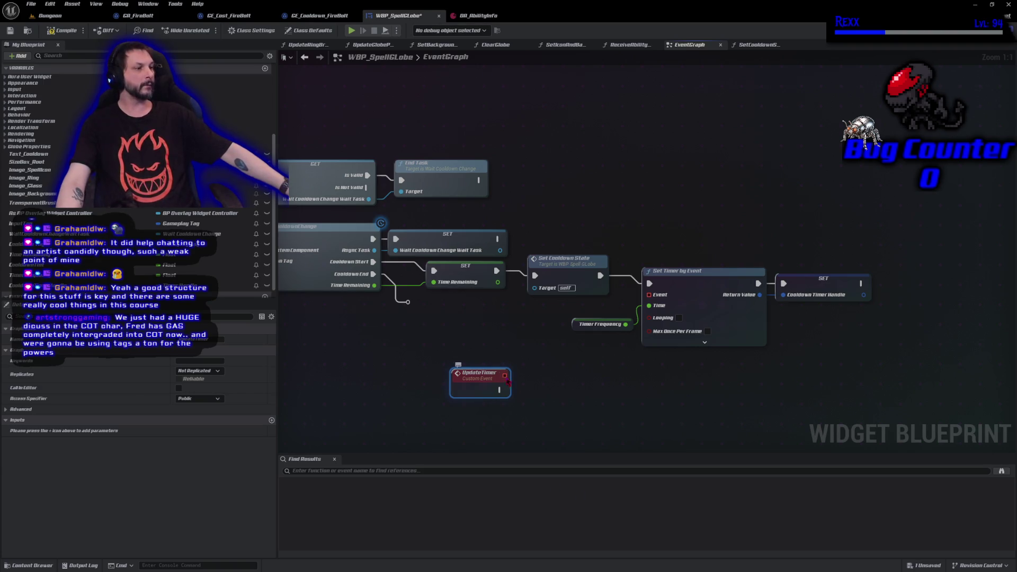
mouse_move(506, 377)
mouse_down()
mouse_move(609, 353)
mouse_move(657, 317)
mouse_move(649, 295)
mouse_up()
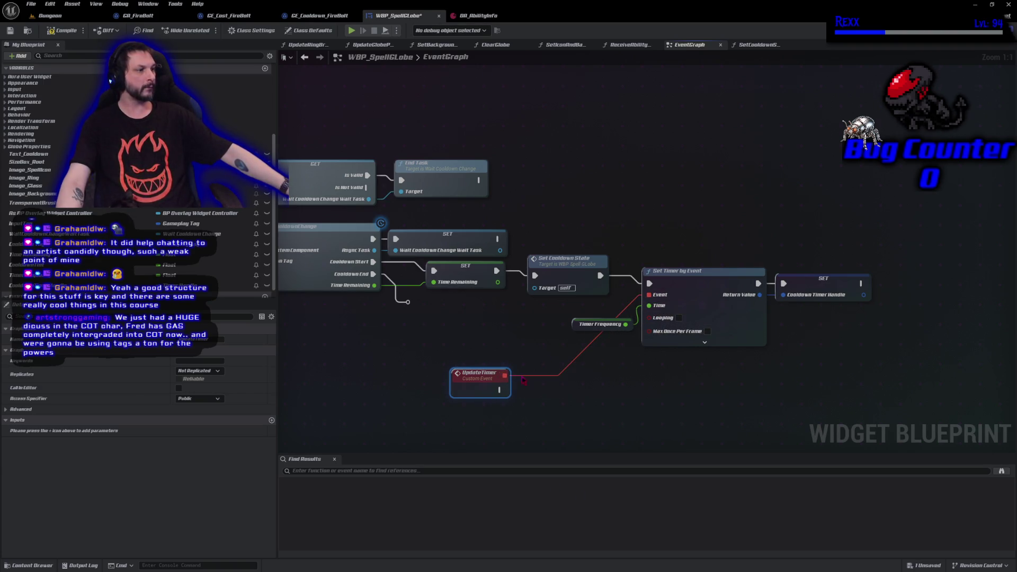
drag(487, 385, 605, 376)
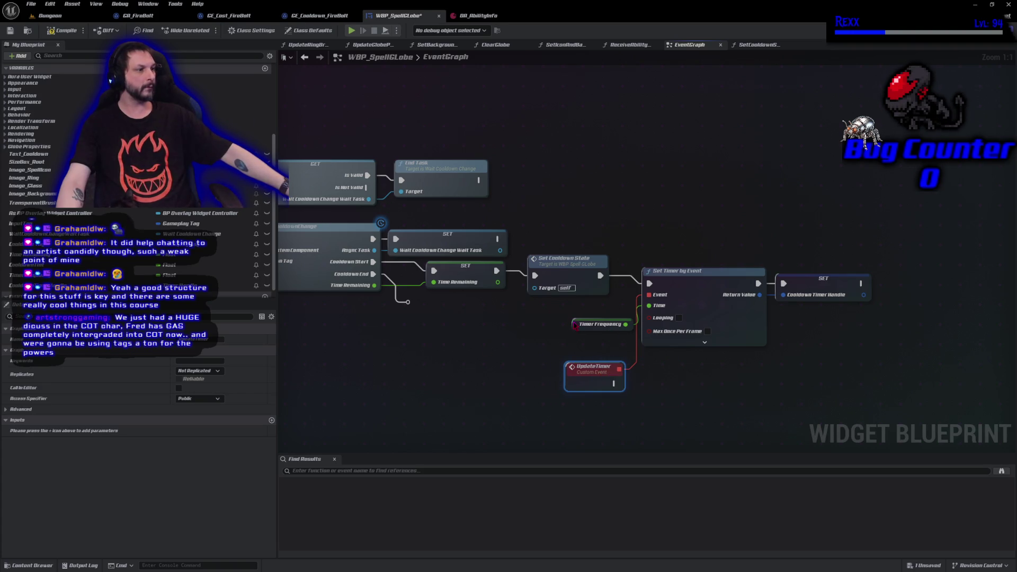
drag(575, 325, 568, 310)
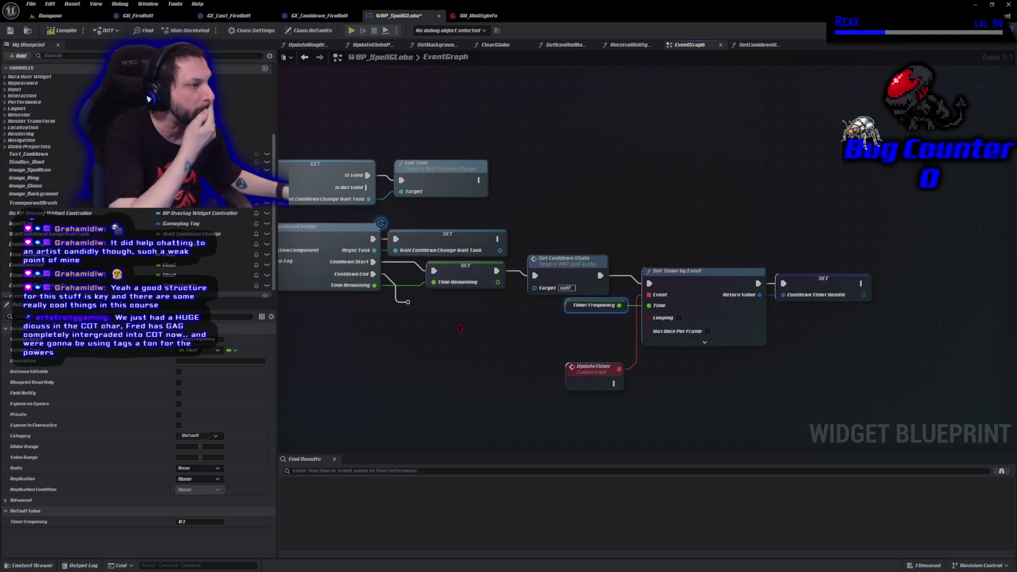
mouse_move(32, 255)
mouse_down()
mouse_move(628, 404)
mouse_move(614, 386)
mouse_move(676, 392)
mouse_up()
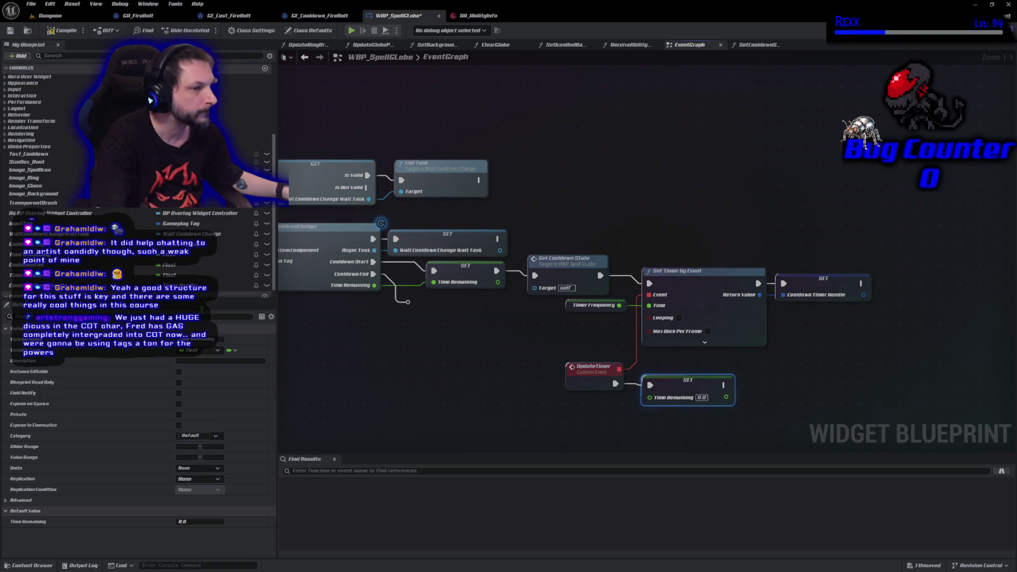
- Feed Time Remaining minus Timer Frequency into UpdateTimer's Time Remaining setter, then compile
mouse_move(32, 254)
mouse_down()
mouse_move(127, 262)
mouse_move(444, 390)
mouse_move(511, 411)
mouse_move(537, 408)
mouse_up()
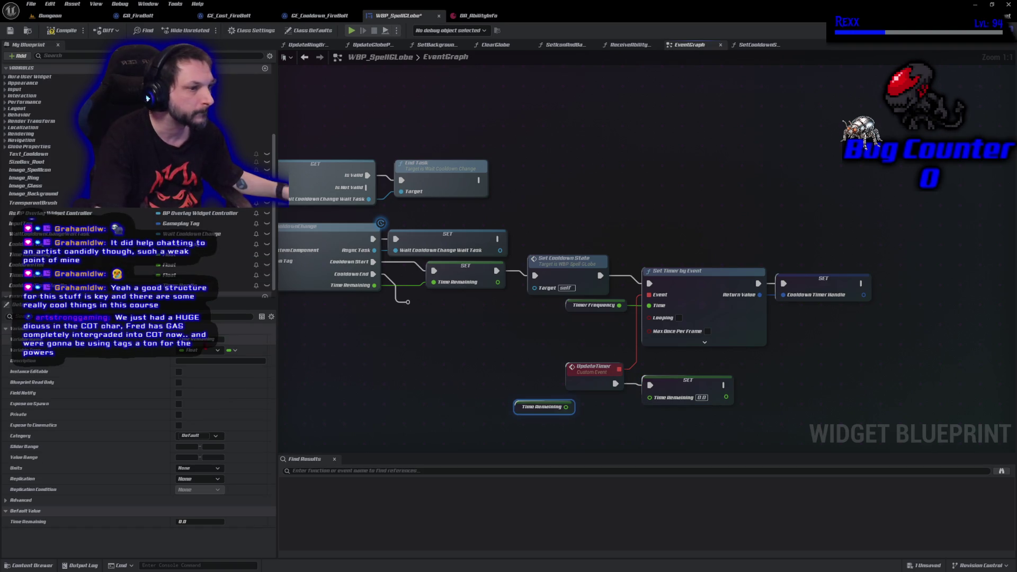
mouse_move(32, 275)
mouse_down()
mouse_move(275, 339)
mouse_move(535, 430)
mouse_move(600, 409)
mouse_up()
text(-)
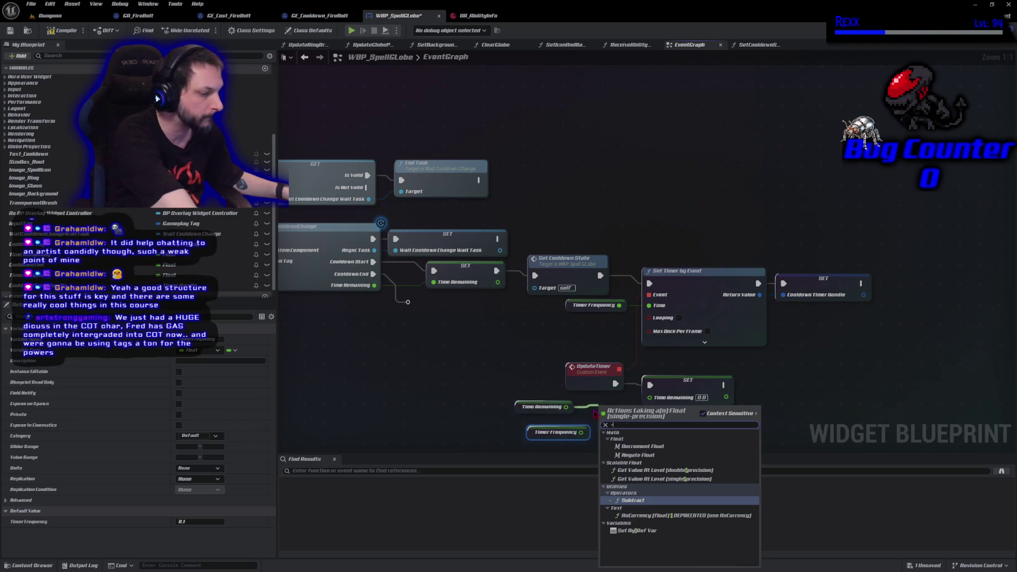
click(646, 501)
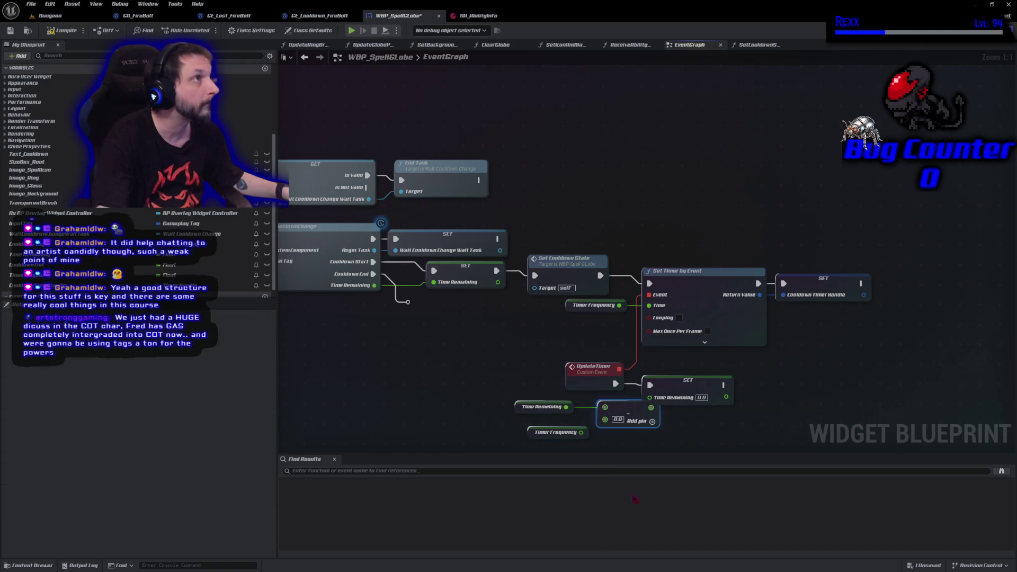
drag(583, 433, 605, 420)
drag(545, 433, 532, 426)
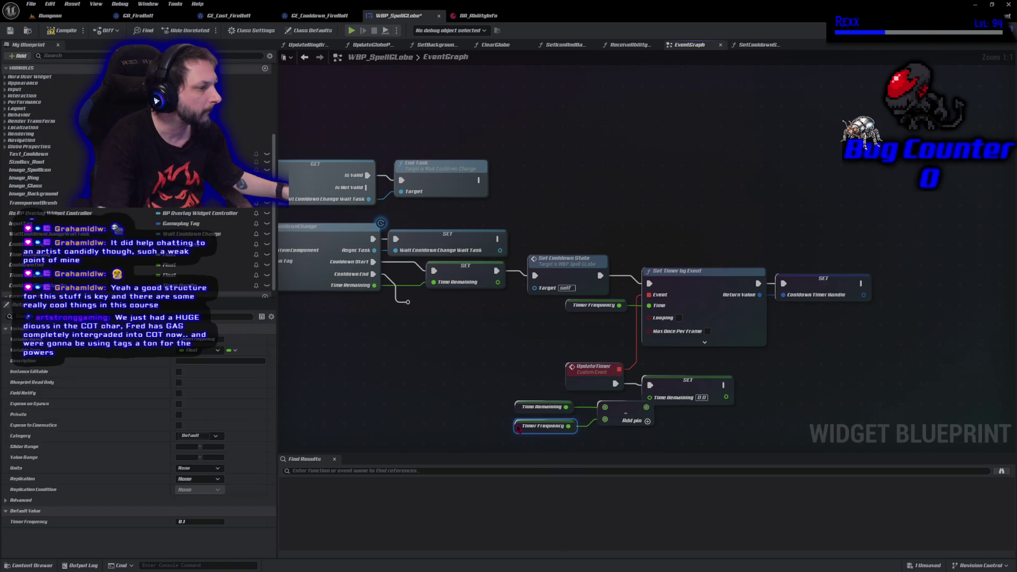
mouse_move(628, 412)
mouse_down()
mouse_move(609, 412)
mouse_move(652, 401)
mouse_up()
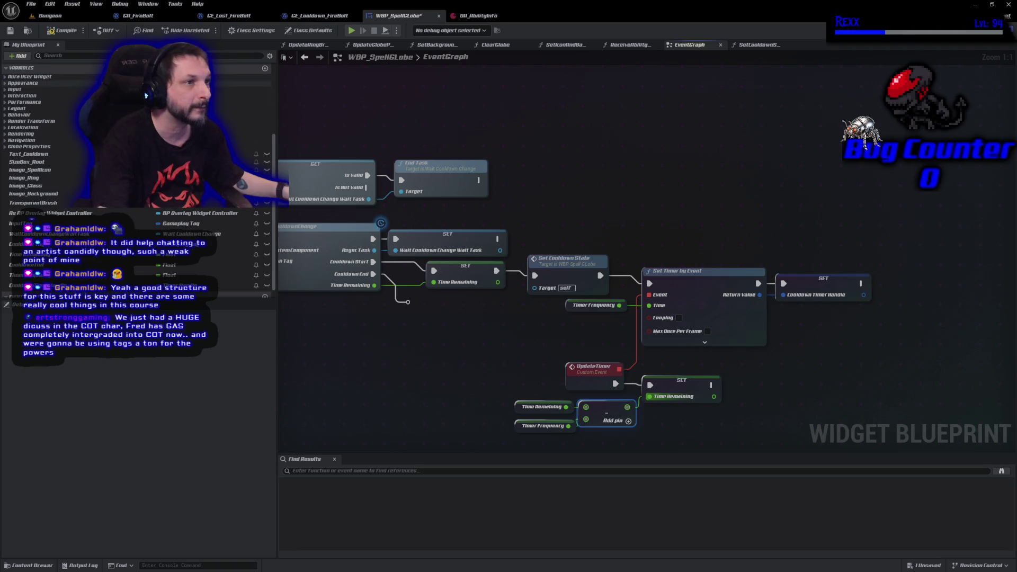
click(51, 32)
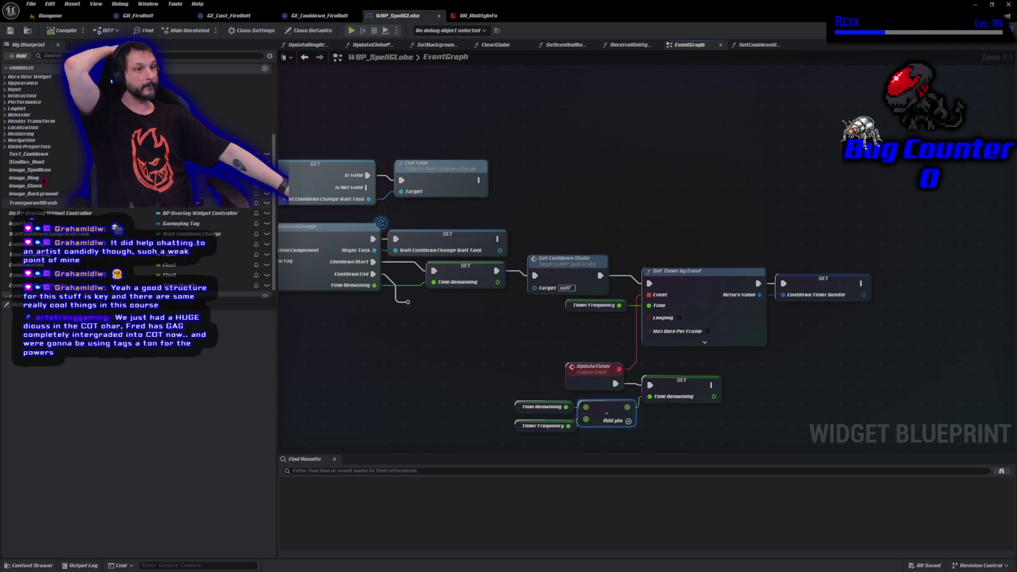
- Add a Text_Cooldown getter with a SetText (Text) call wired after the Time Remaining SET node
mouse_move(29, 154)
mouse_down()
mouse_move(703, 350)
mouse_move(858, 365)
mouse_move(778, 427)
mouse_move(728, 418)
mouse_up()
click(752, 431)
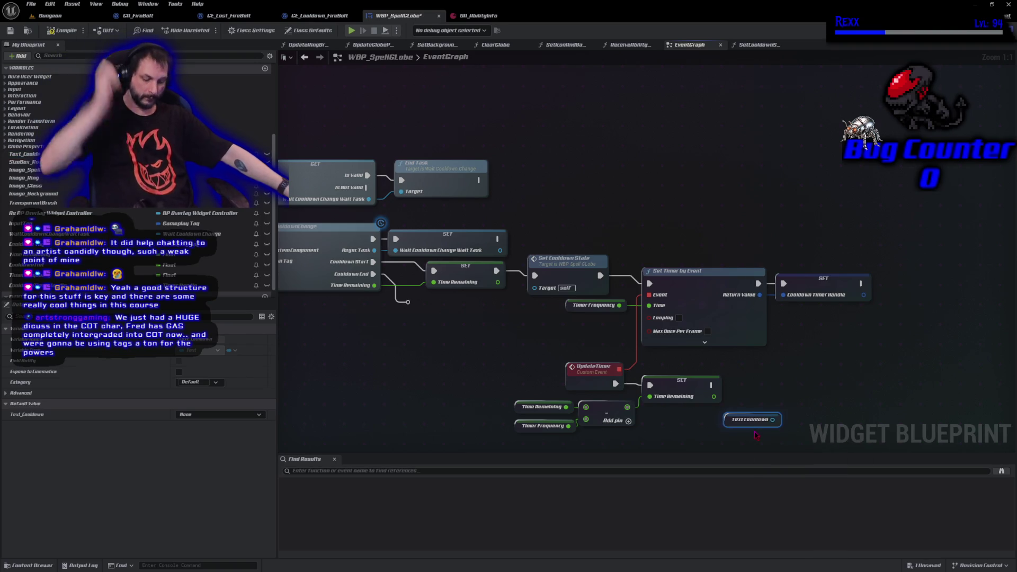
mouse_move(776, 420)
mouse_down()
mouse_move(842, 426)
mouse_move(797, 407)
mouse_up()
text(set text)
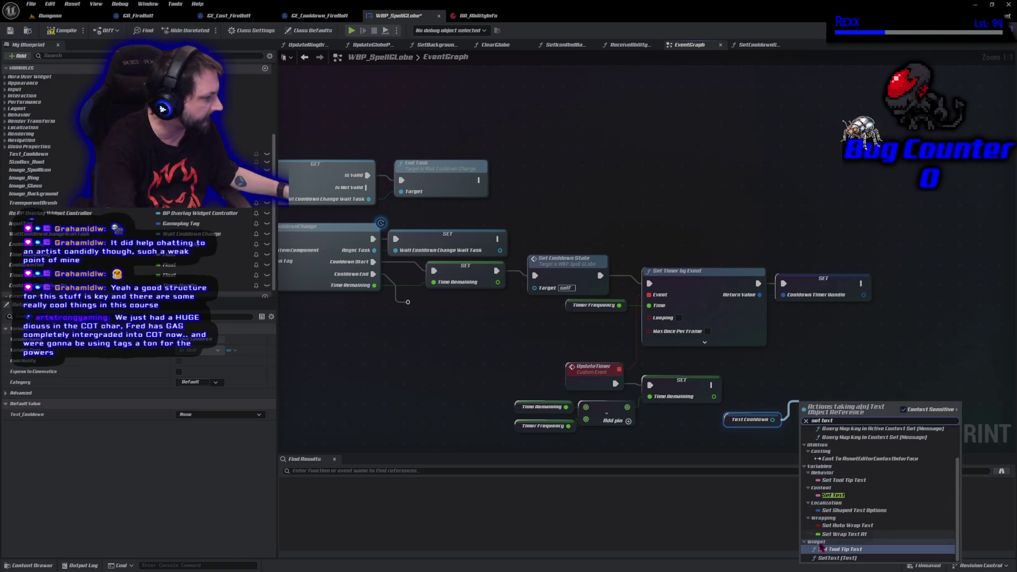
click(847, 558)
drag(821, 419, 821, 381)
drag(711, 385, 800, 383)
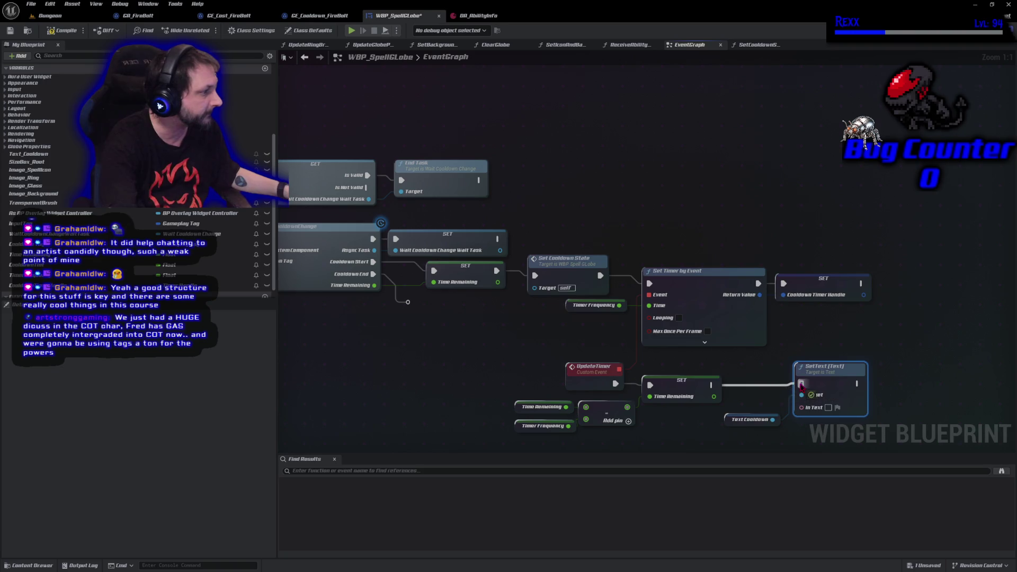
mouse_move(728, 427)
mouse_down()
mouse_move(738, 403)
mouse_move(733, 409)
mouse_up()
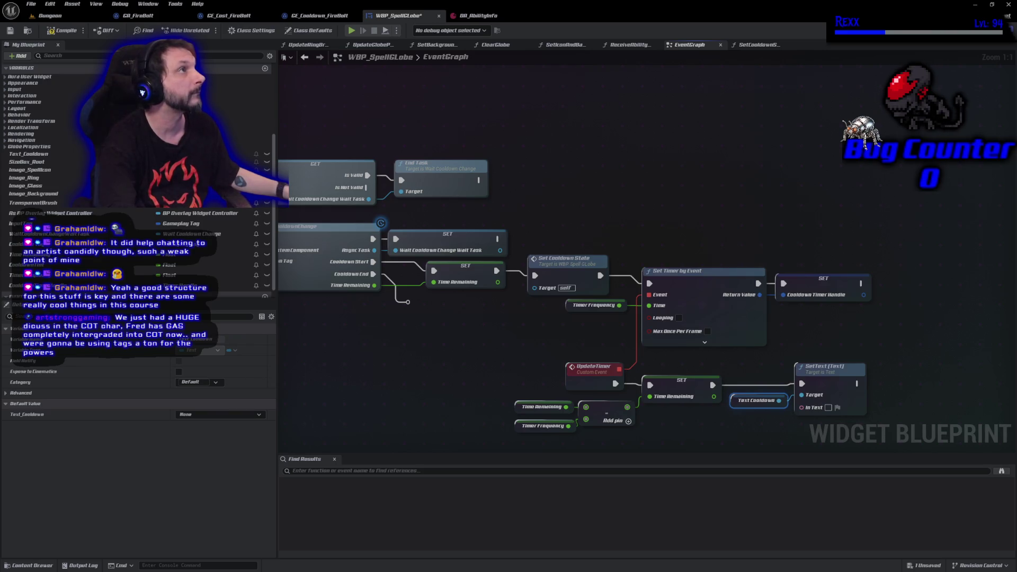
- Convert Time Remaining with a To Text (Float) node and expand its advanced formatting pins
drag(674, 429, 479, 339)
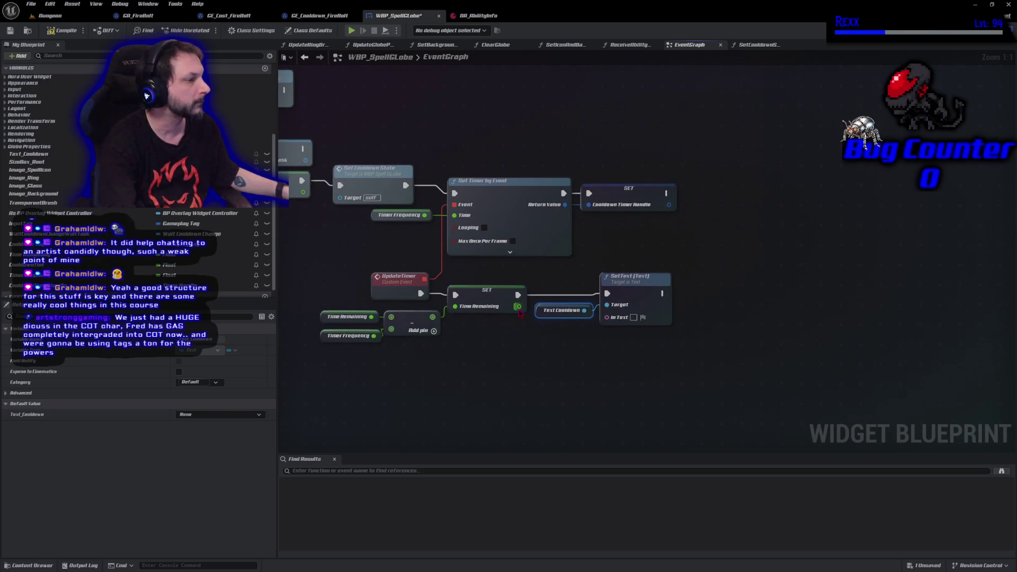
mouse_move(519, 306)
mouse_down()
mouse_move(518, 335)
mouse_move(545, 331)
mouse_up()
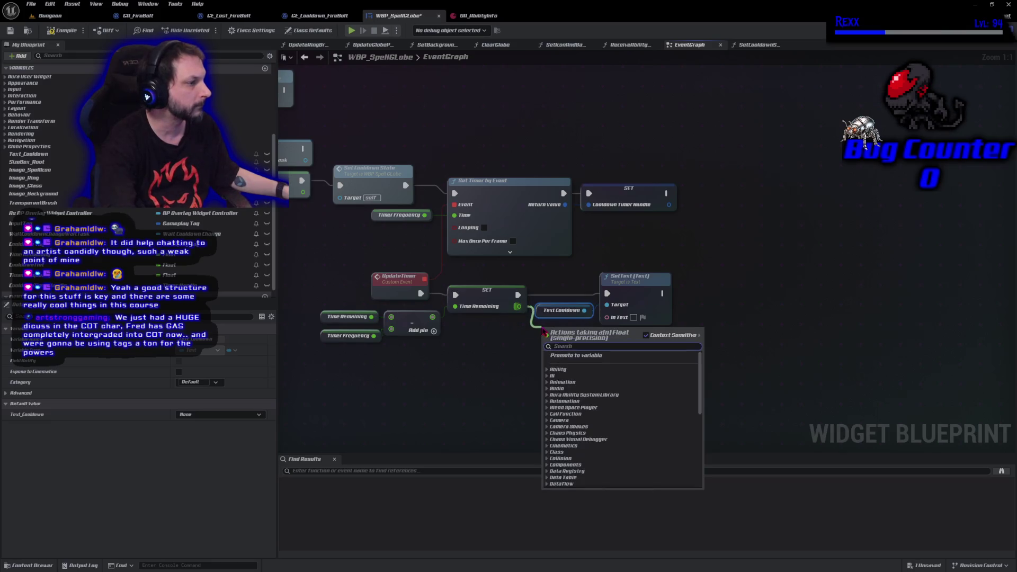
text(to)
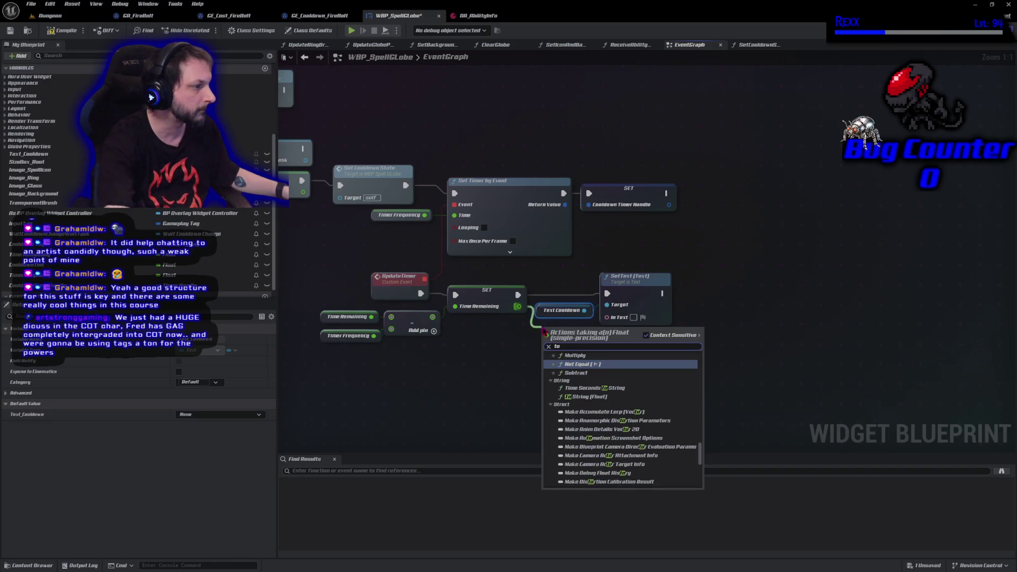
text(text)
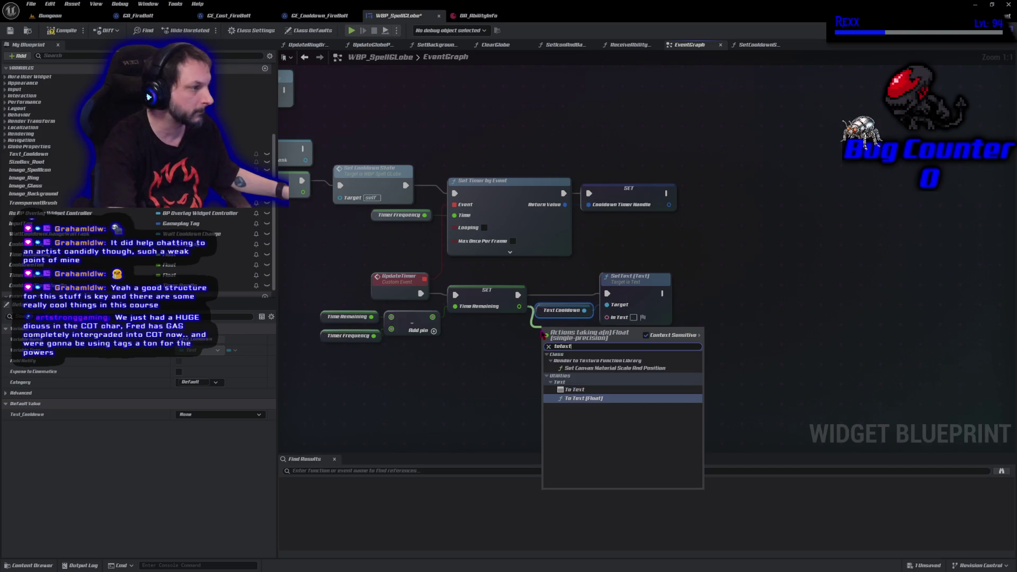
click(588, 398)
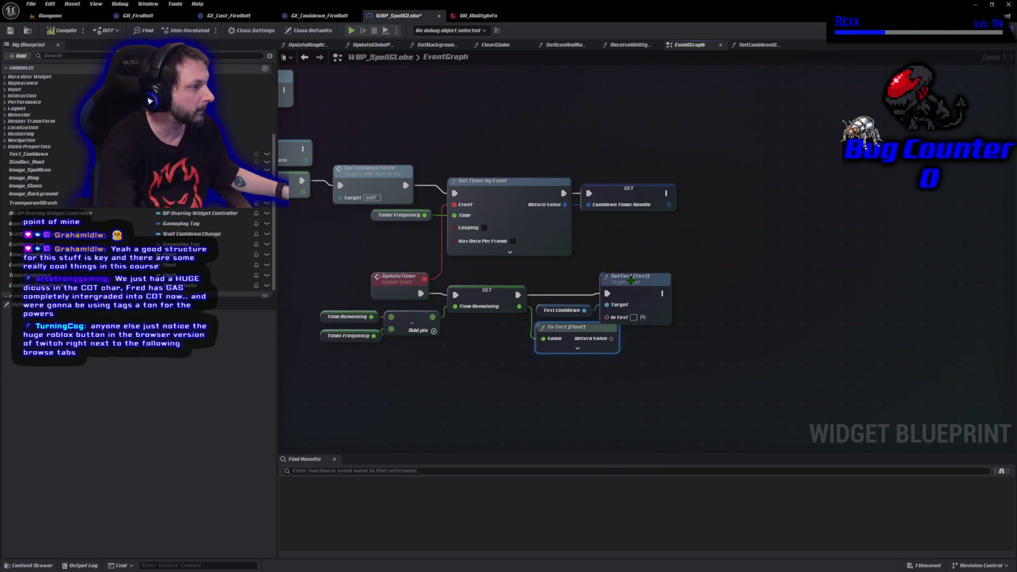
drag(636, 283, 710, 284)
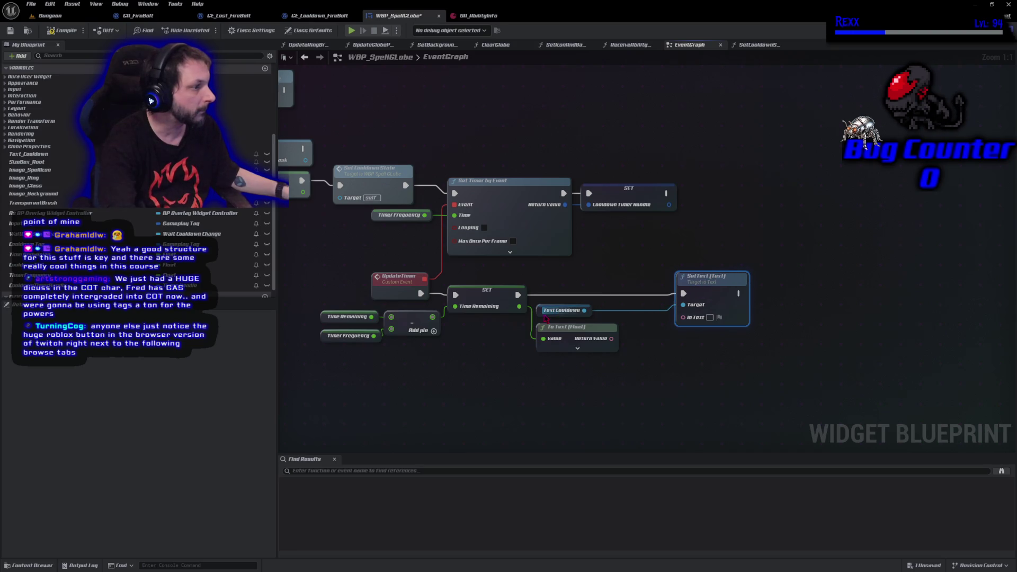
mouse_move(542, 312)
mouse_down()
mouse_move(619, 314)
mouse_move(588, 333)
mouse_move(614, 338)
mouse_up()
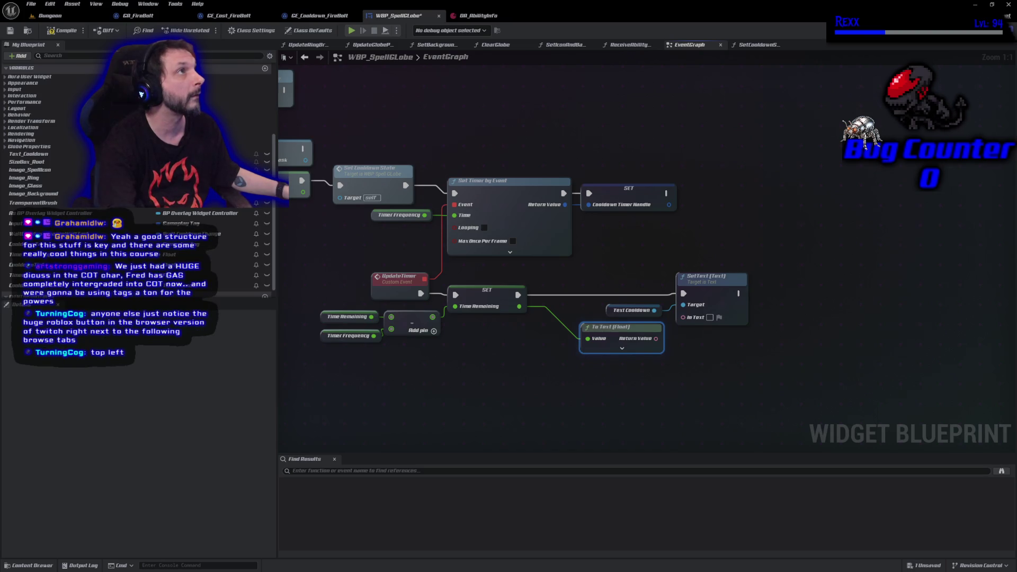
click(622, 348)
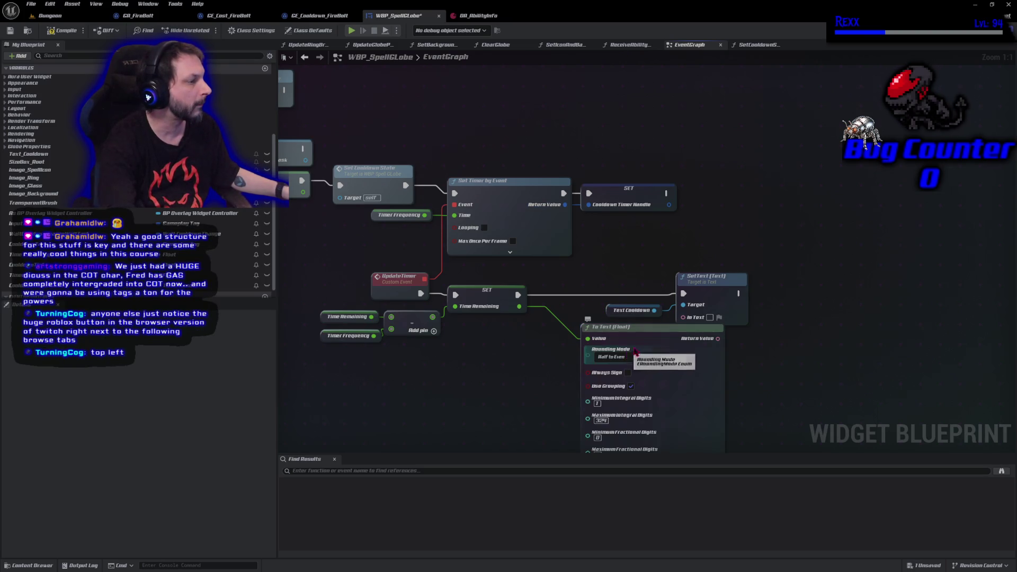
mouse_move(518, 375)
mouse_down()
mouse_move(426, 247)
mouse_move(425, 331)
mouse_move(423, 302)
mouse_up()
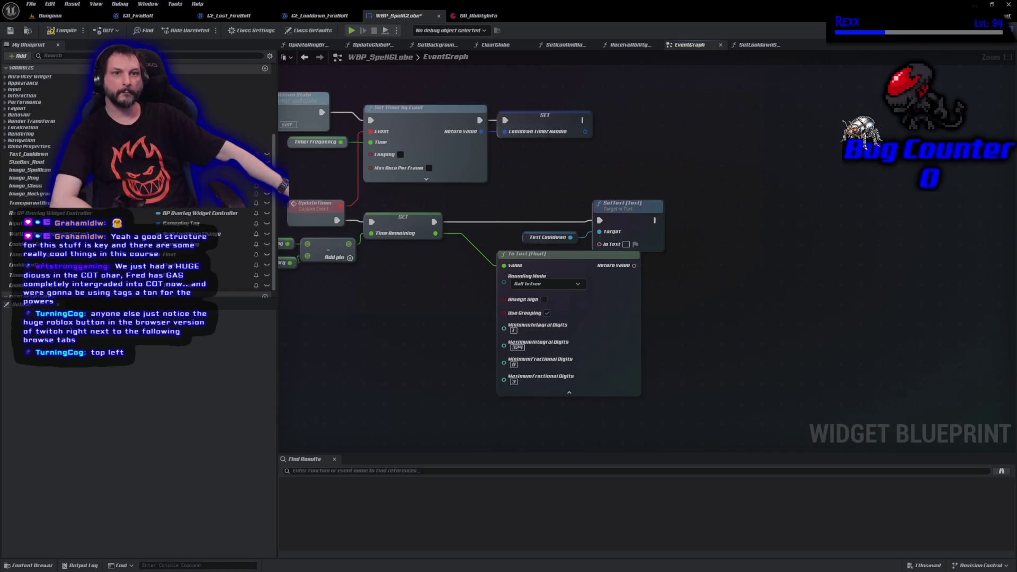
drag(0, 87, 331, 86)
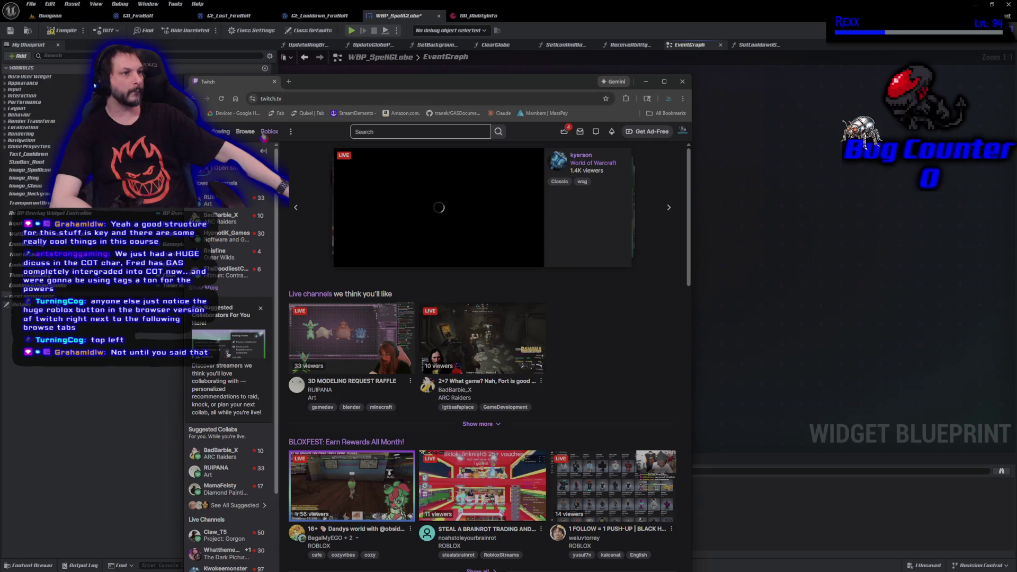
double_click(331, 85)
mouse_move(328, 8)
mouse_down()
mouse_move(583, 140)
mouse_move(588, 93)
mouse_up()
click(588, 143)
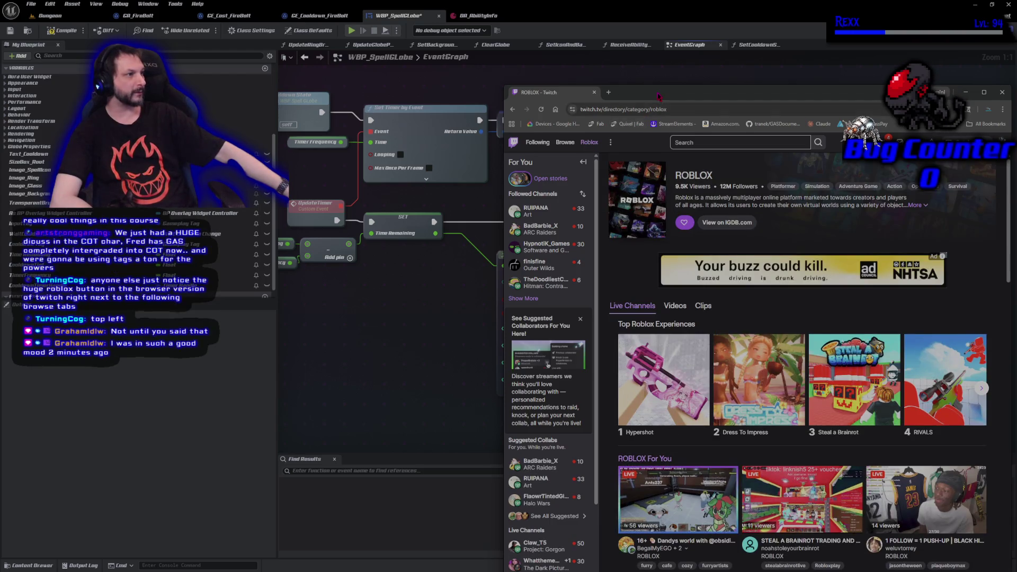
drag(658, 97, 566, 74)
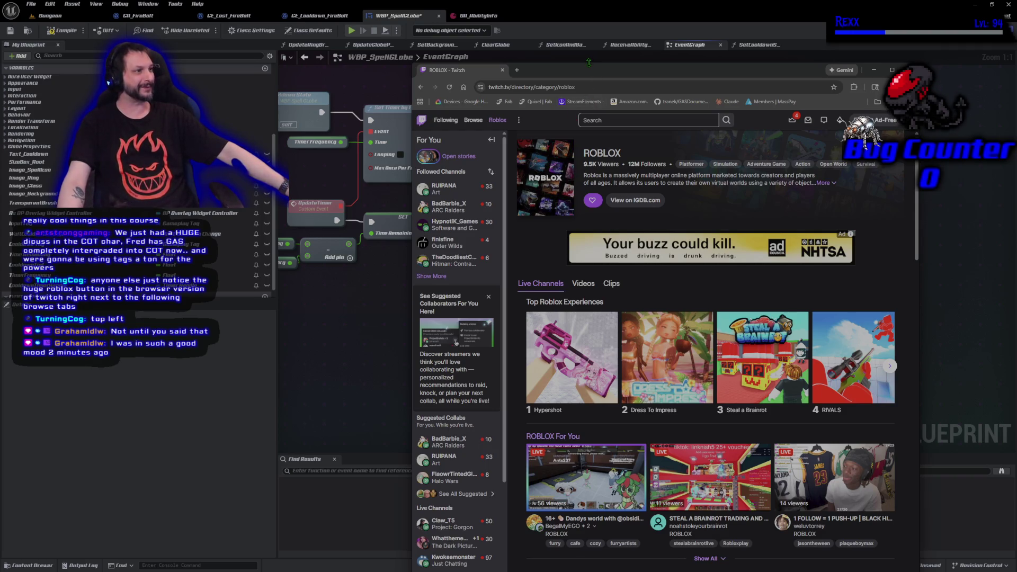
drag(580, 62, 517, 32)
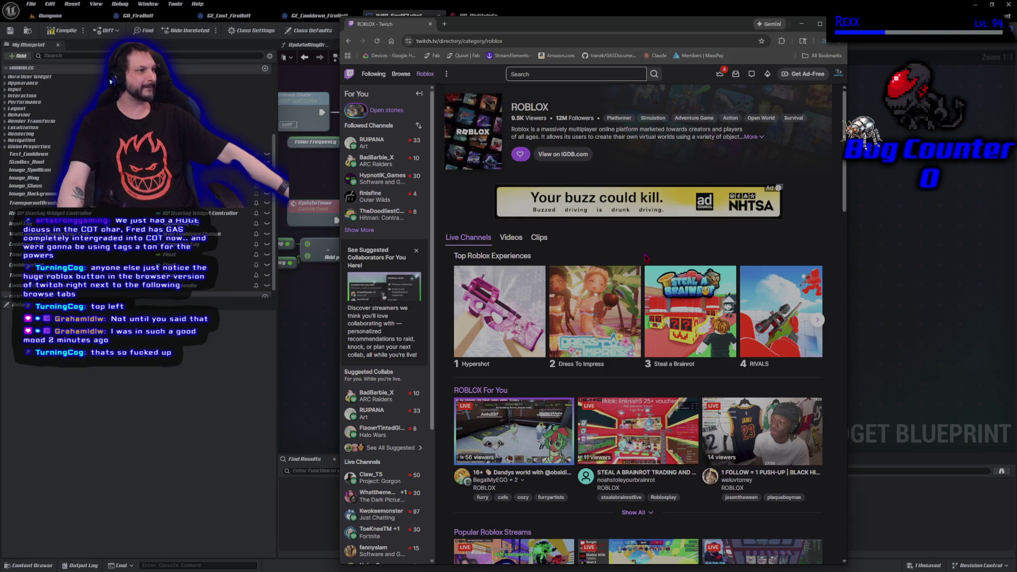
key(alt+Tab)
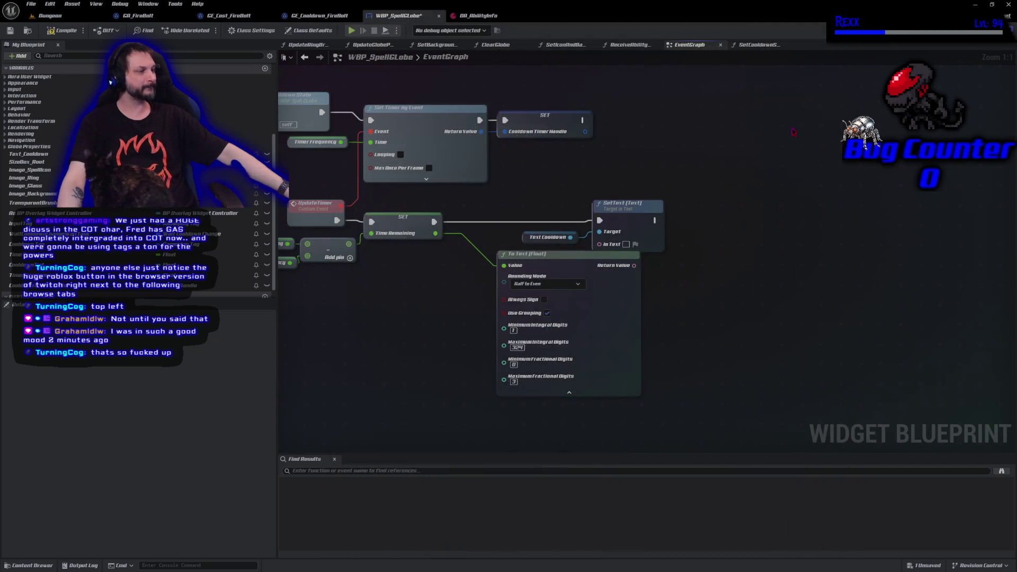
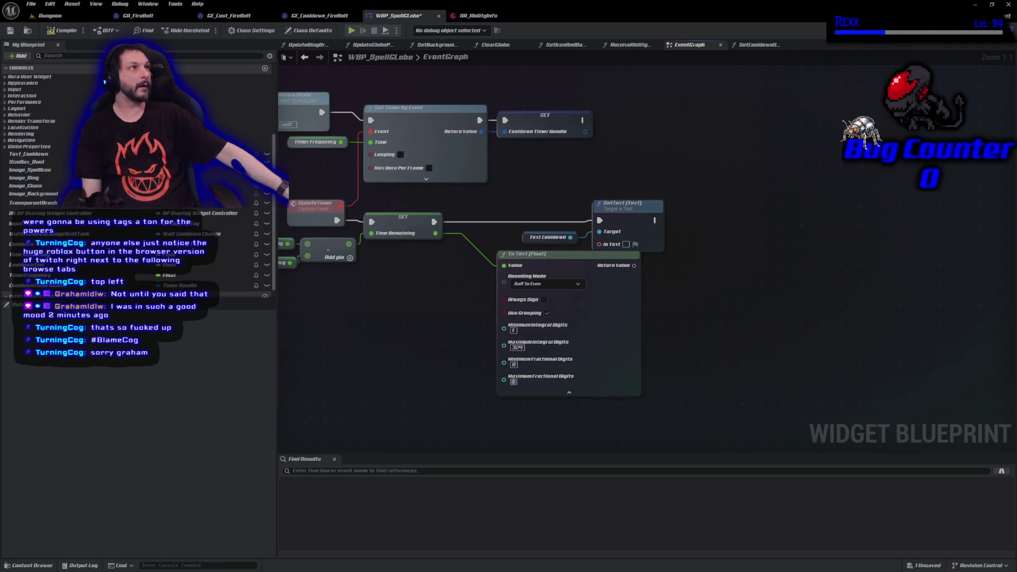
- Collapse the To Text (Float) node to its compact form, then compile and save WBP_SpellGlobe
click(572, 392)
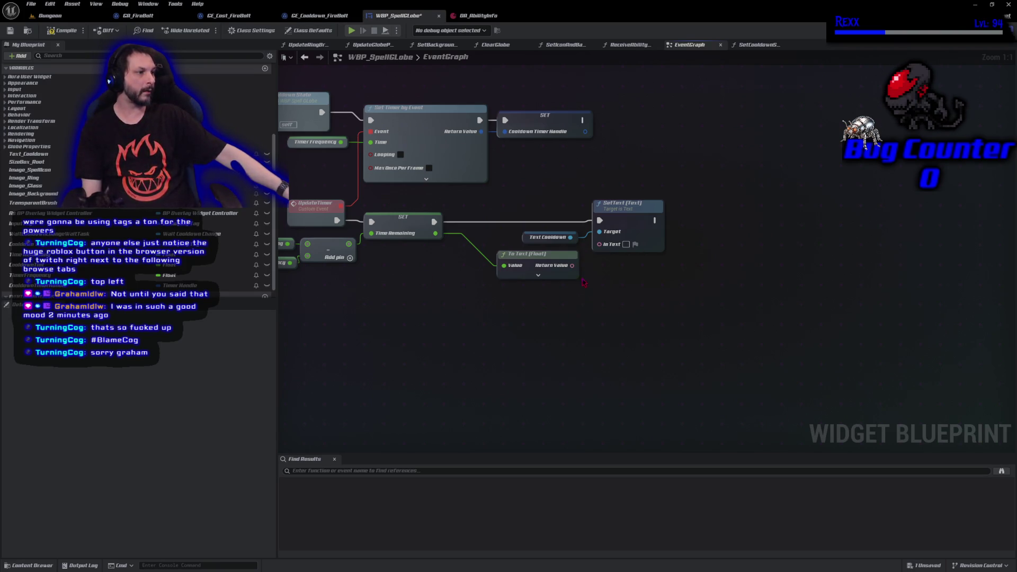
mouse_move(521, 253)
mouse_down()
mouse_move(635, 268)
mouse_move(600, 244)
mouse_up()
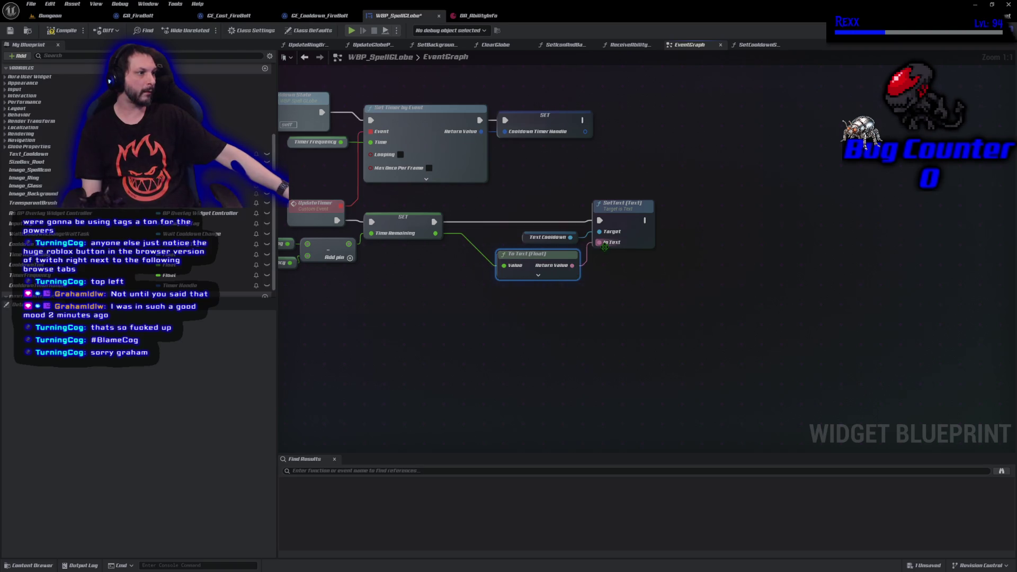
click(72, 33)
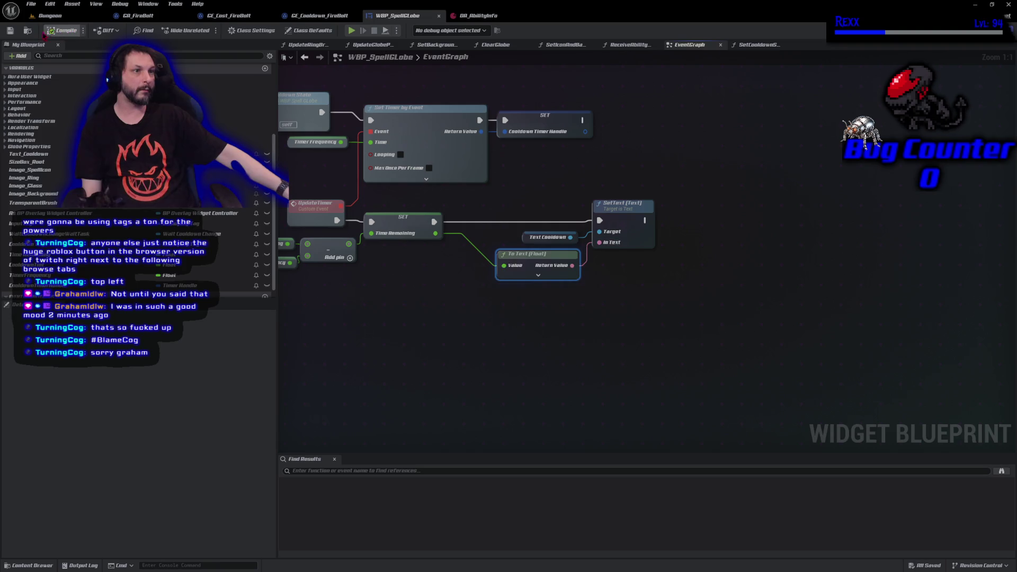
click(10, 30)
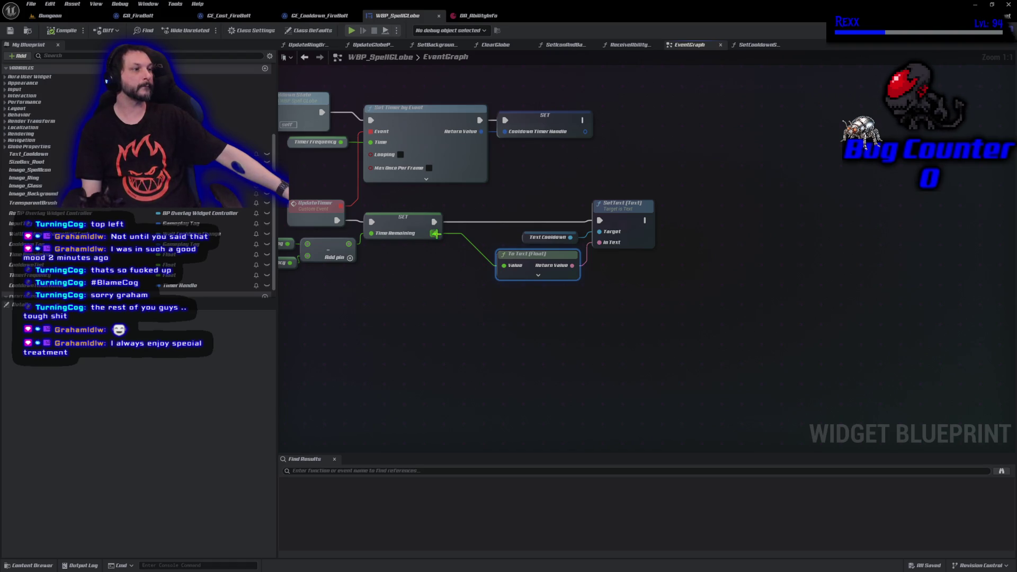
- Add a Clamp (Float) node fed by Time Remaining, with Min 0.0
drag(435, 233, 428, 316)
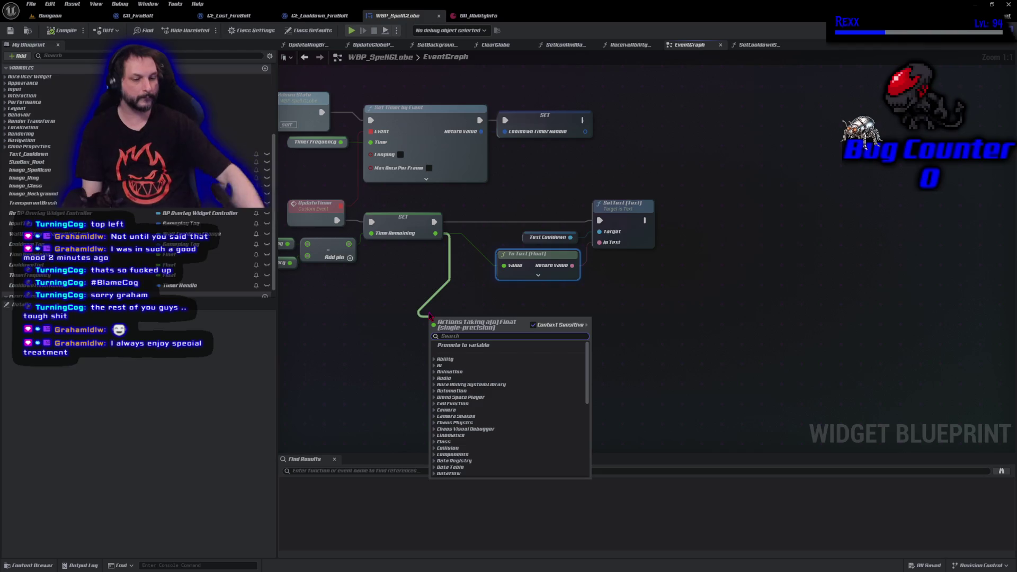
text(c)
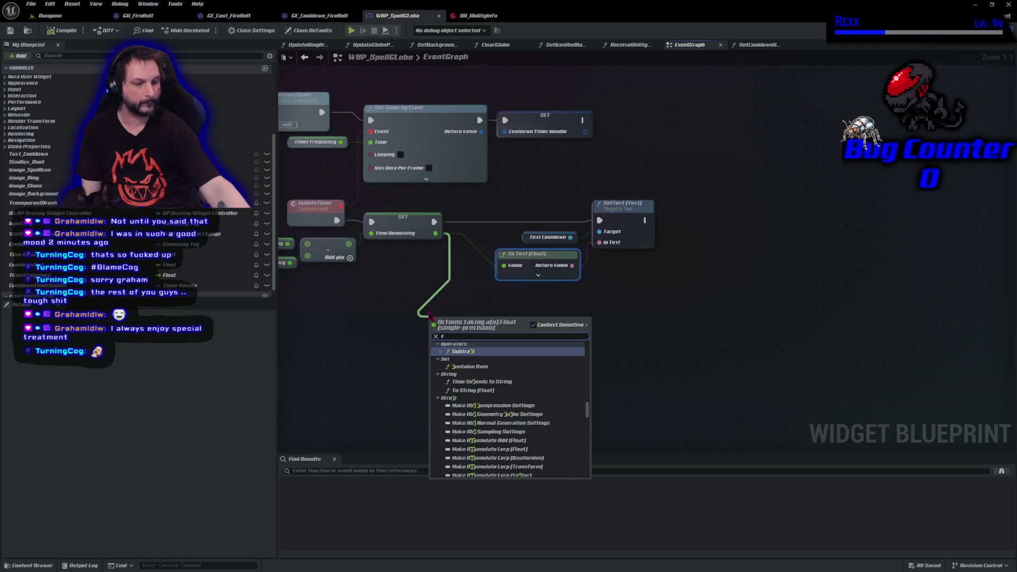
text(l)
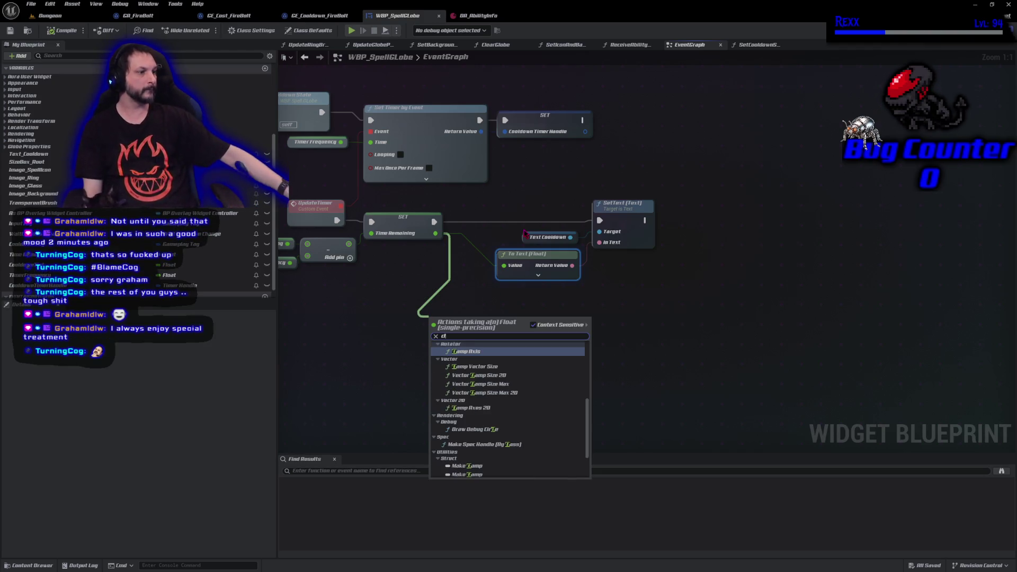
scroll(506, 419, up, 2)
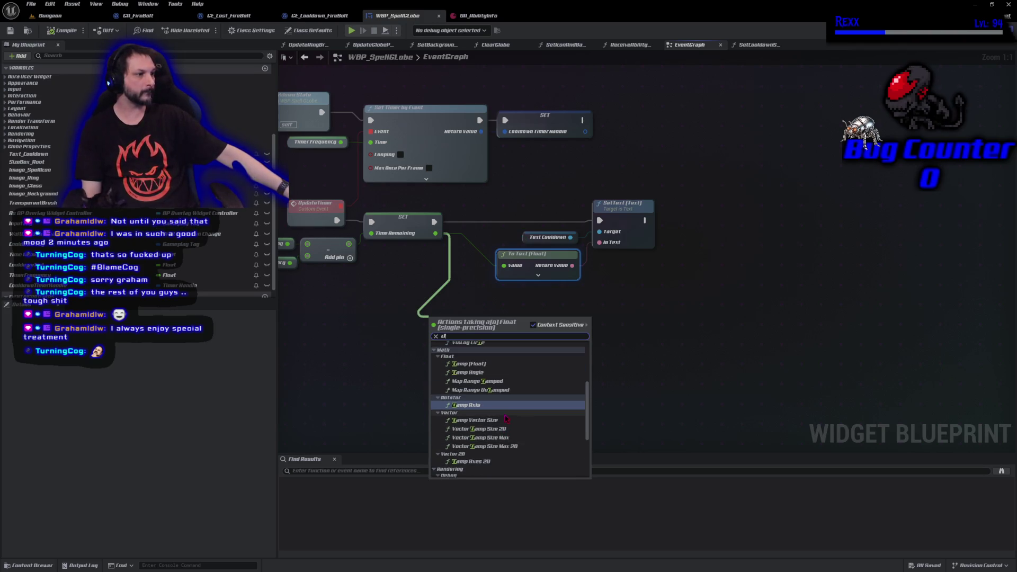
scroll(506, 418, up, 2)
click(476, 390)
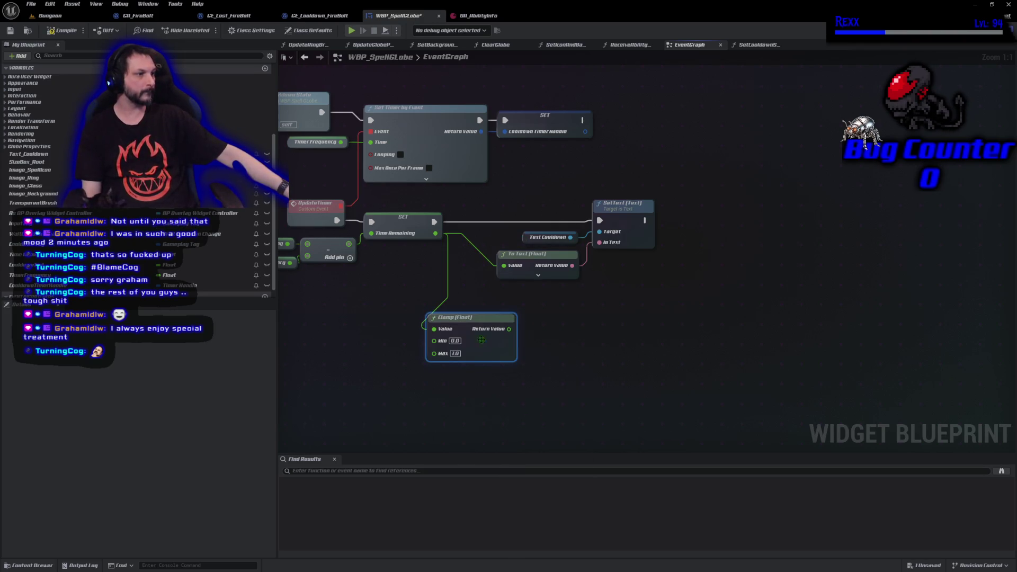
drag(470, 322, 488, 310)
mouse_move(435, 233)
mouse_down()
mouse_move(450, 286)
mouse_move(447, 341)
mouse_move(456, 343)
mouse_up()
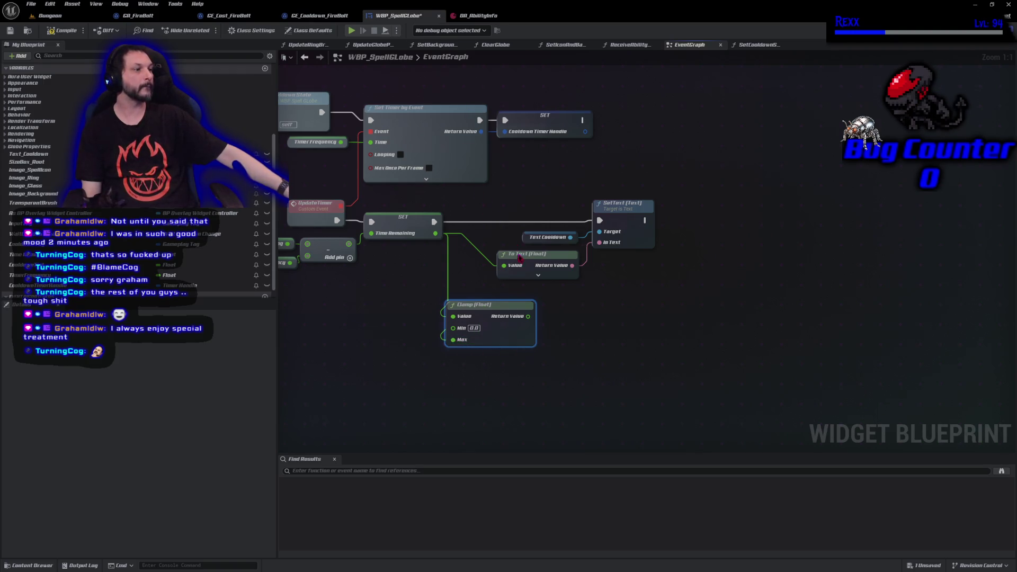
- Route the clamped value into To Text (Float), tidy the nodes, and compile
mouse_move(529, 316)
mouse_down()
mouse_move(551, 296)
mouse_move(522, 278)
mouse_move(516, 288)
mouse_up()
drag(514, 193, 607, 263)
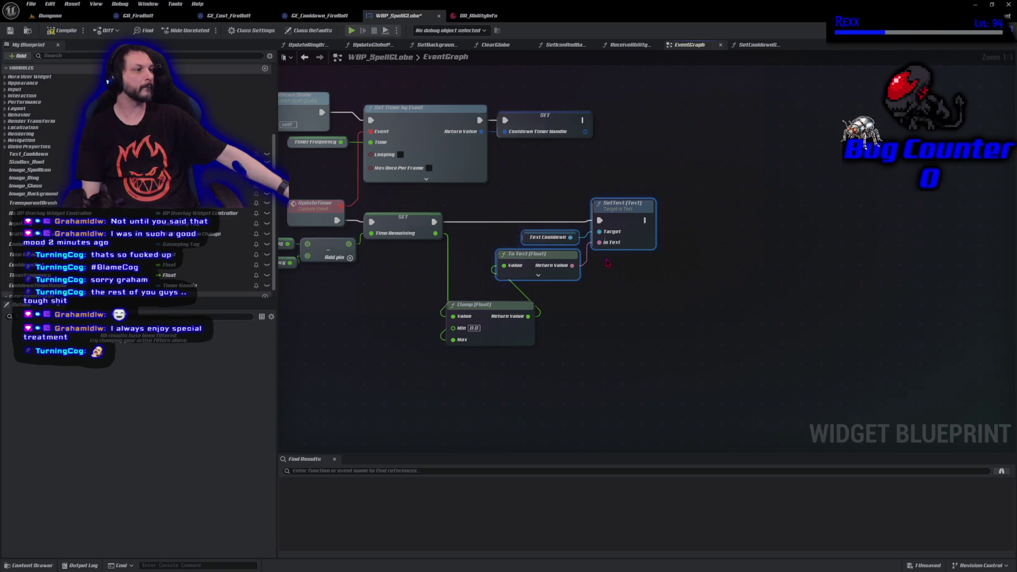
drag(626, 210, 686, 214)
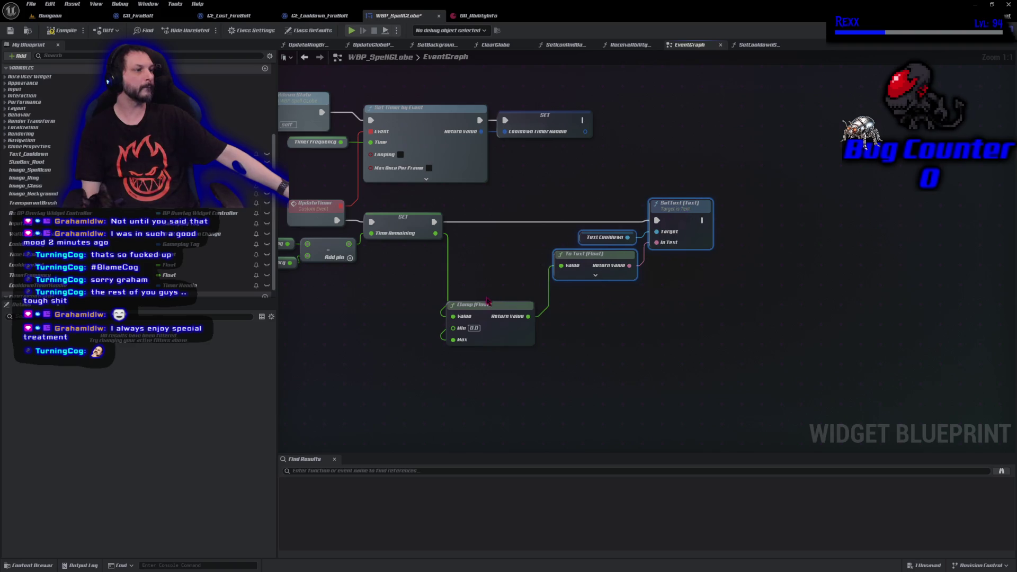
drag(487, 301, 492, 262)
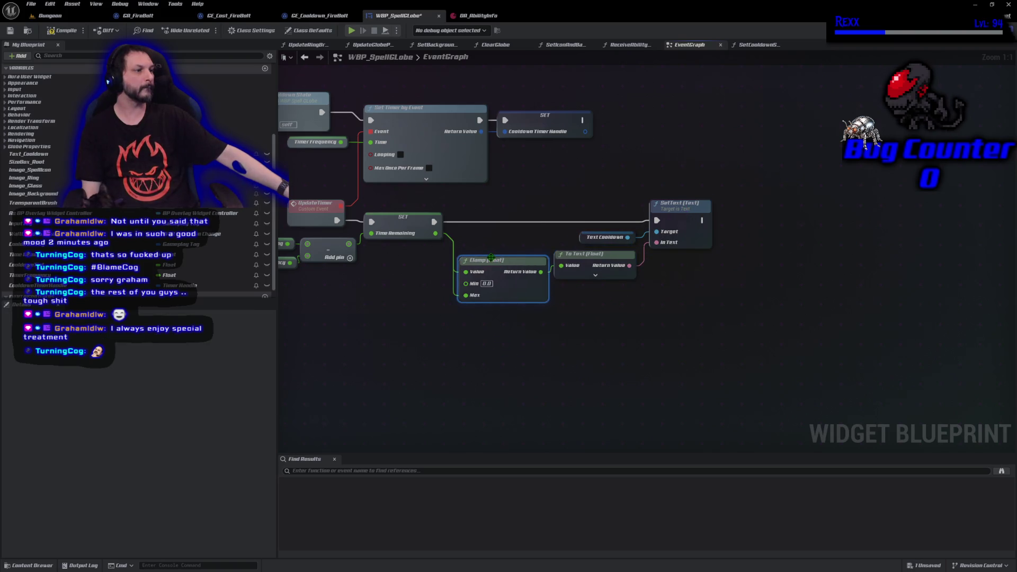
click(63, 31)
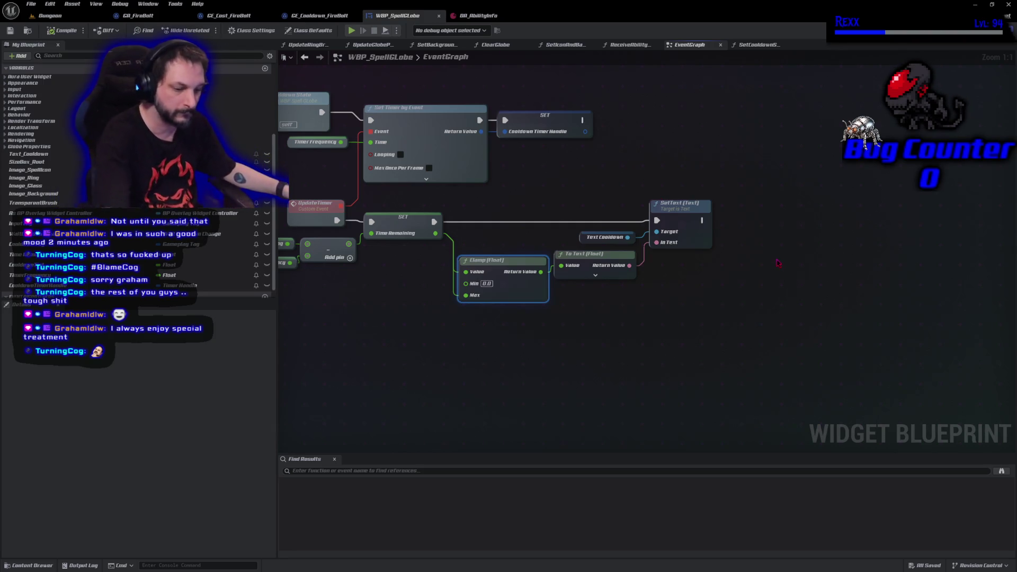
- Place a Branch node whose Condition is a Time Remaining <= 0.0 check
click(768, 241)
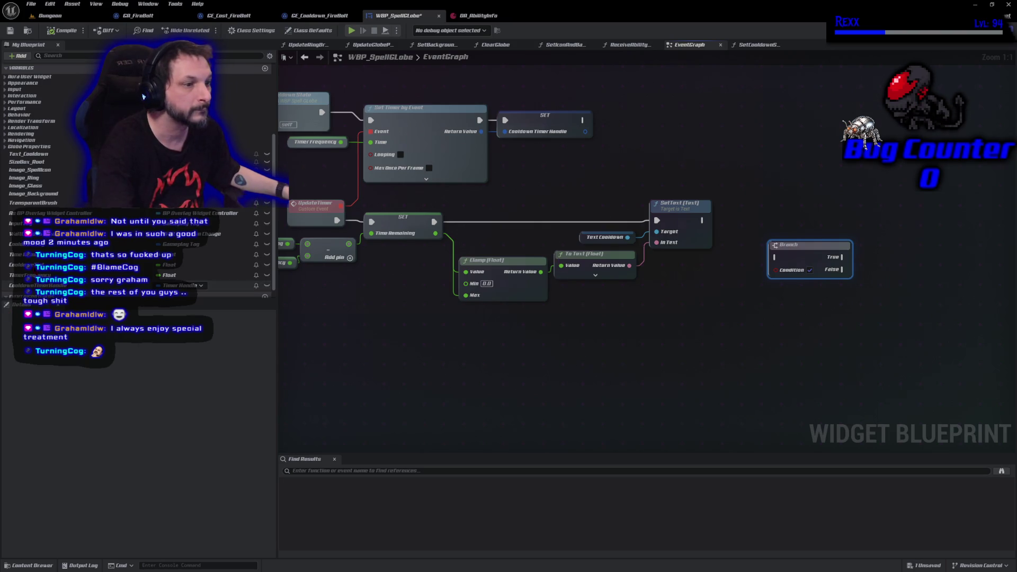
mouse_move(21, 254)
mouse_down()
mouse_move(562, 341)
mouse_move(696, 329)
mouse_up()
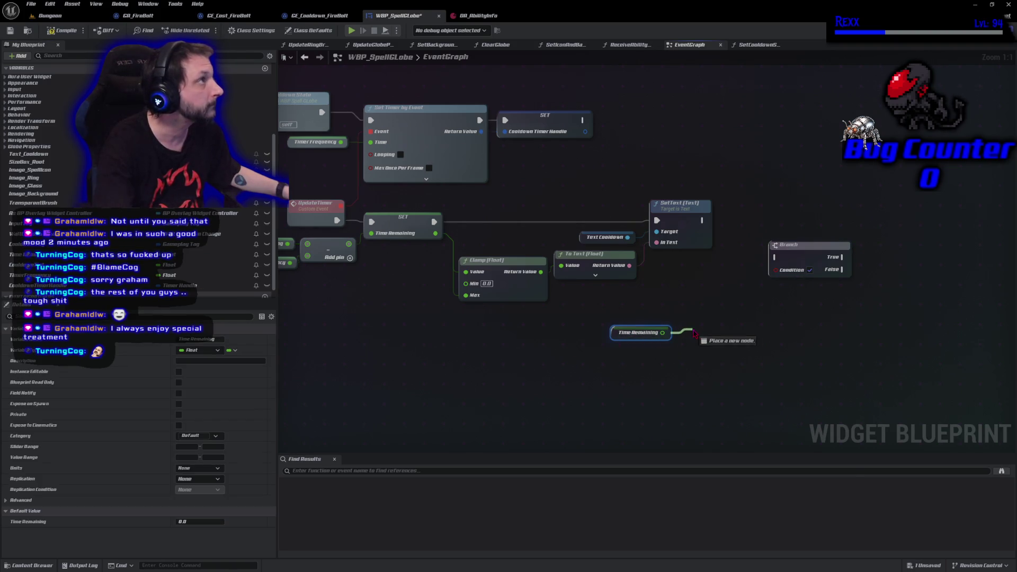
text(<)
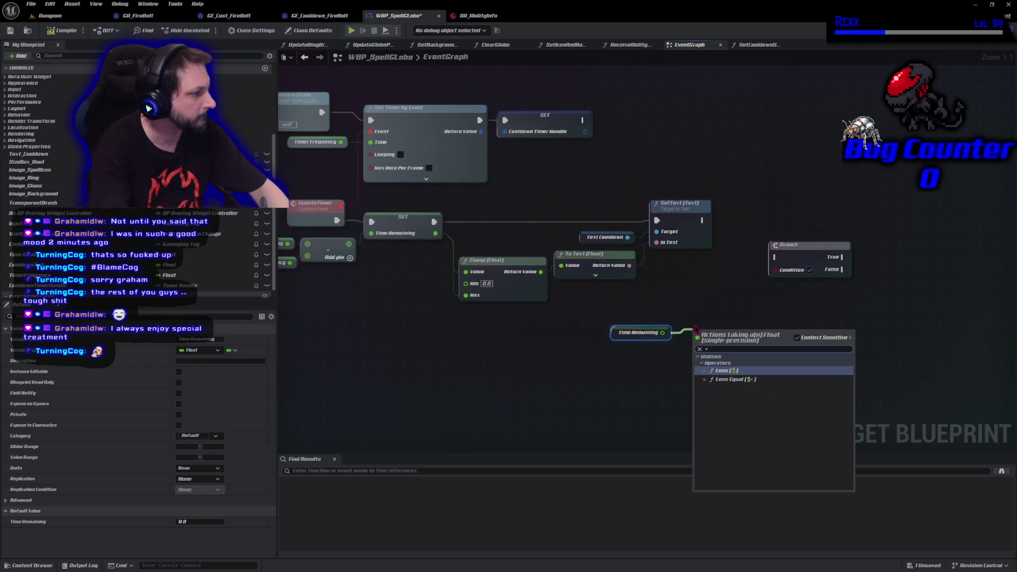
key(Down)
key(Return)
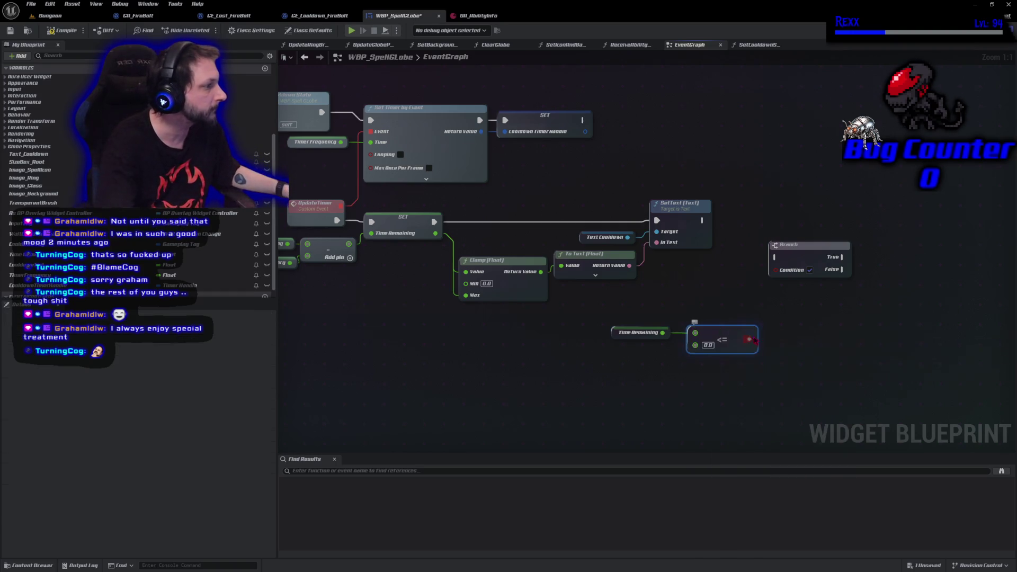
mouse_move(748, 339)
mouse_down()
mouse_move(758, 347)
mouse_move(791, 280)
mouse_move(778, 269)
mouse_up()
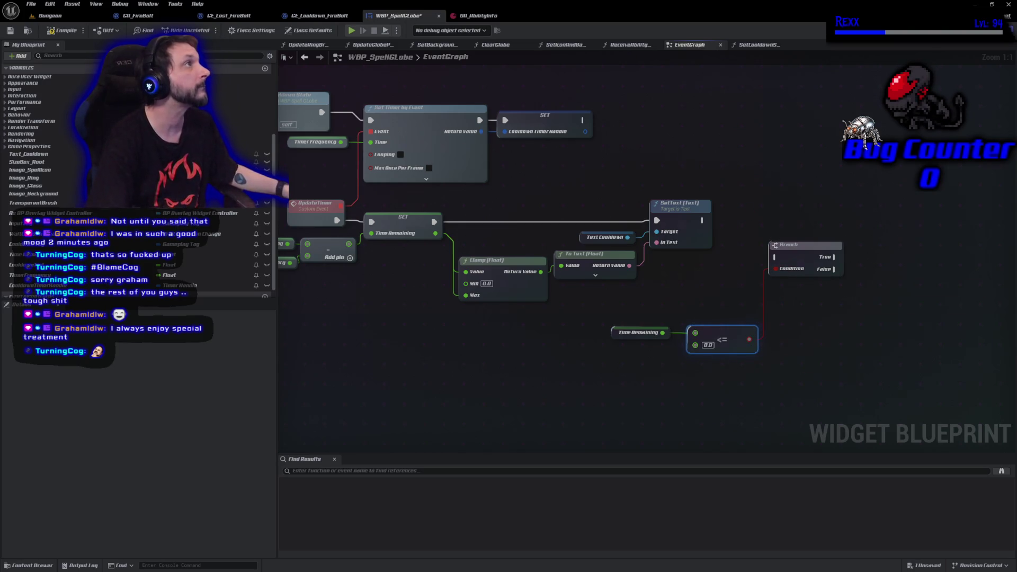
- Run the Branch after Set Text and arrange the comparison nodes beside it
mouse_move(706, 219)
mouse_down()
mouse_move(775, 257)
mouse_move(817, 252)
mouse_move(838, 214)
mouse_up()
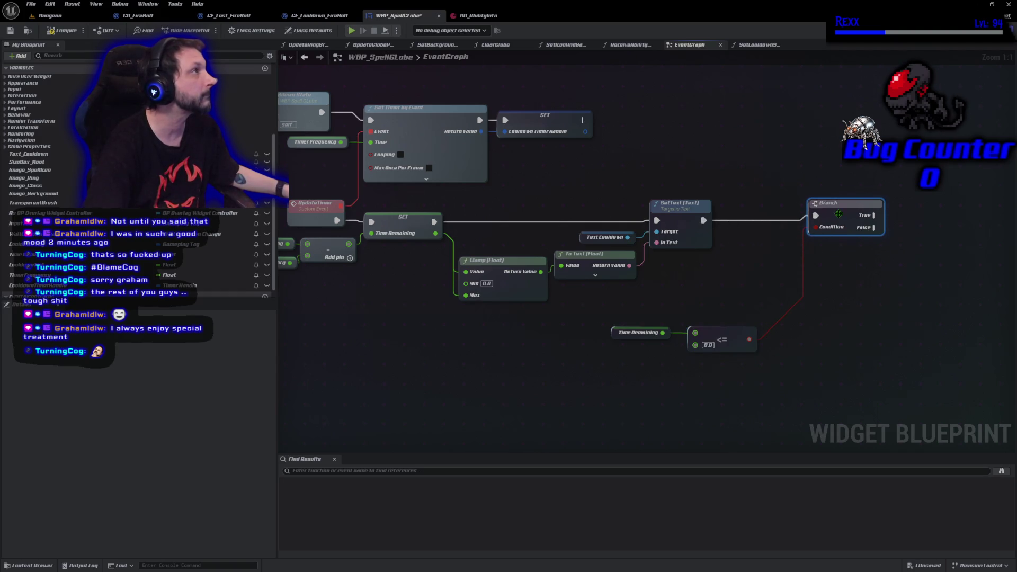
mouse_move(609, 300)
mouse_down()
mouse_move(758, 355)
mouse_move(829, 245)
mouse_up()
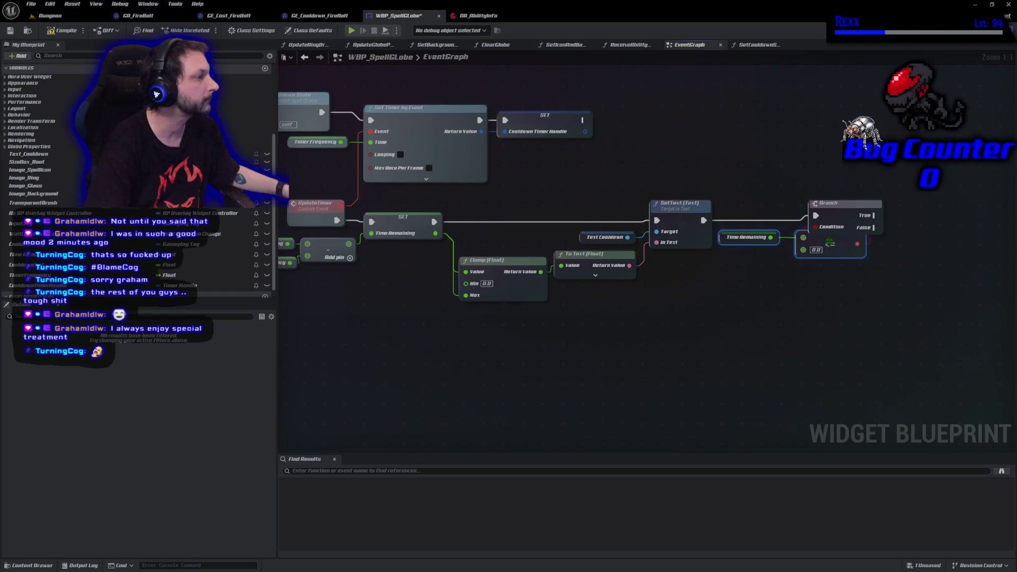
drag(858, 213, 919, 216)
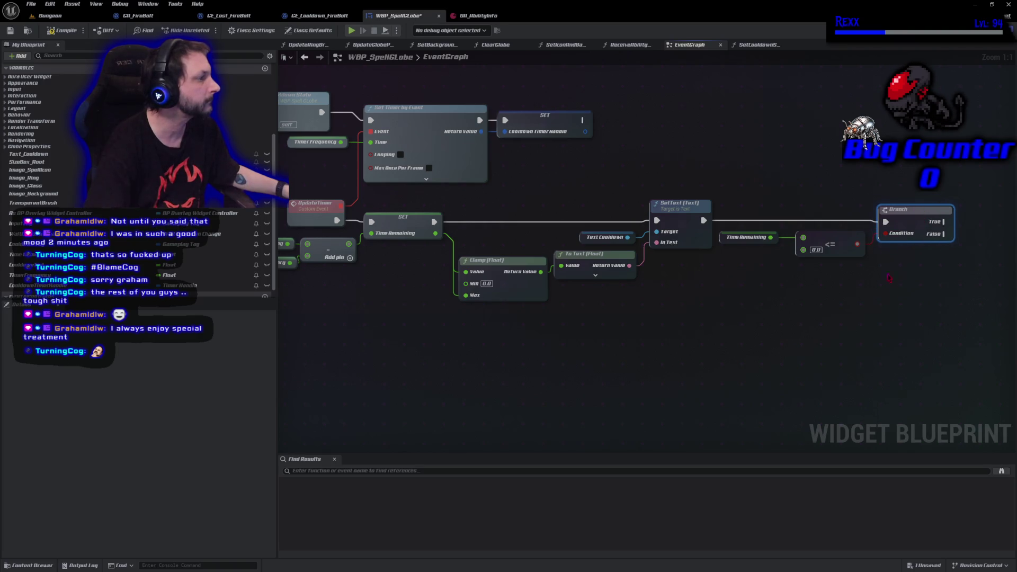
mouse_move(889, 278)
mouse_down()
mouse_move(729, 302)
mouse_move(522, 297)
mouse_up()
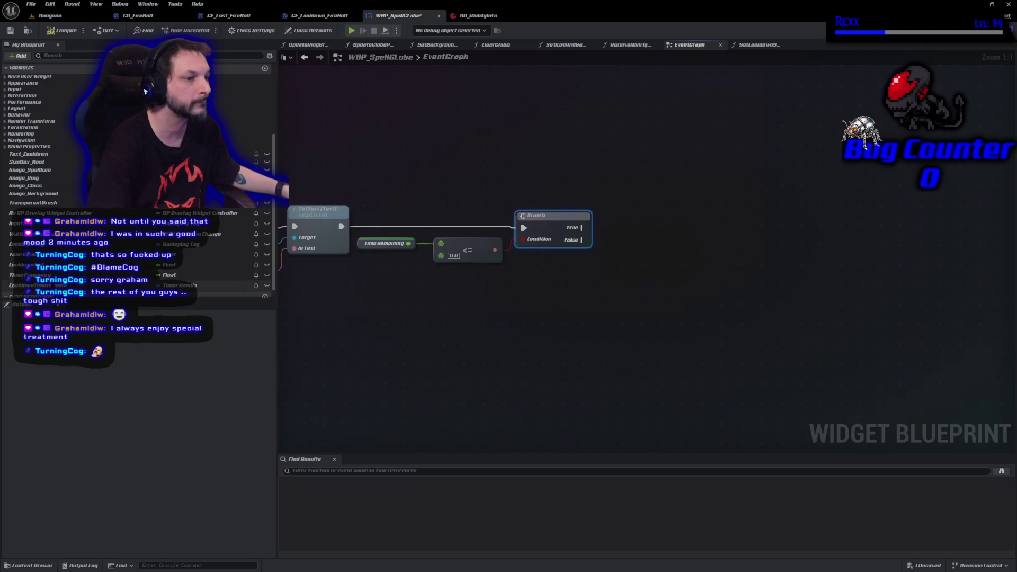
- Clear and invalidate Cooldown Timer Handle on the Branch's True path, then save
drag(32, 284, 642, 241)
click(646, 238)
drag(713, 237, 752, 230)
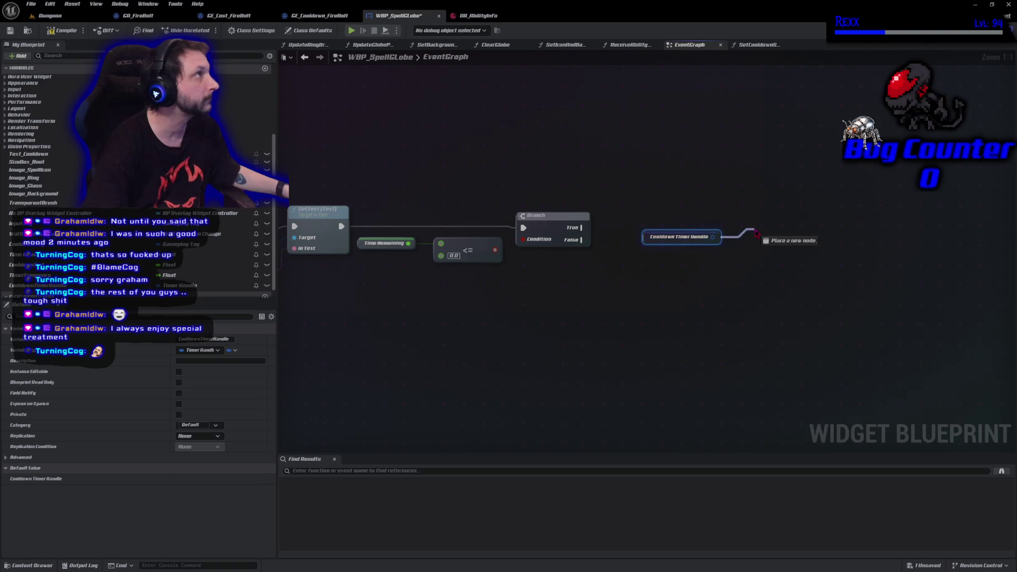
text(clear)
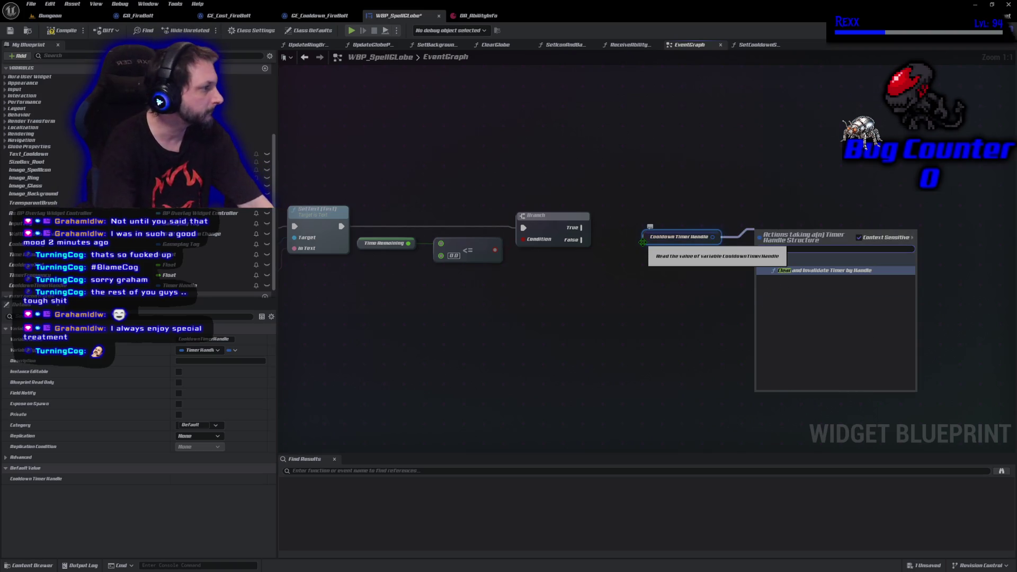
key(Return)
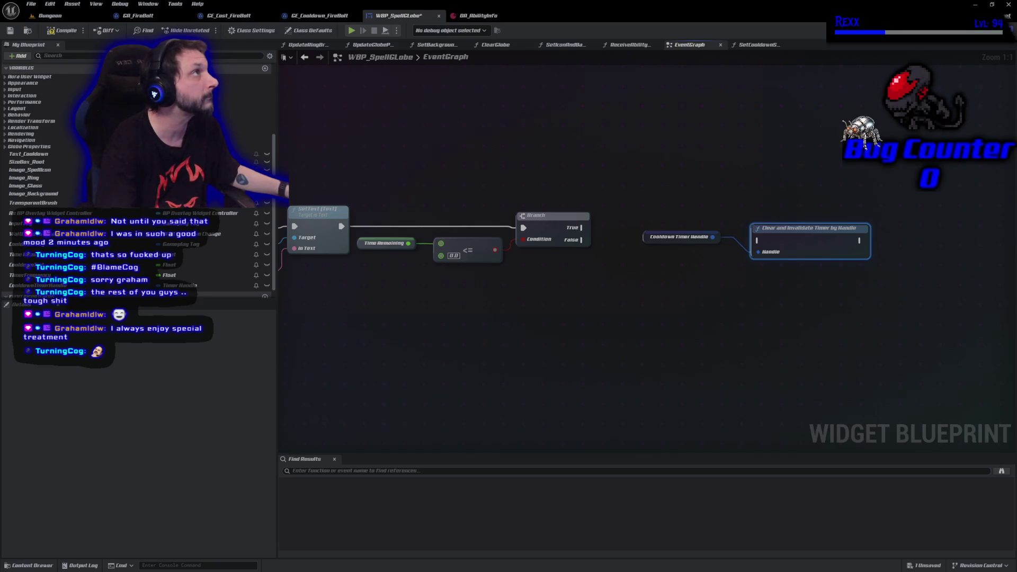
mouse_move(586, 236)
mouse_down()
mouse_move(799, 223)
mouse_move(789, 218)
mouse_up()
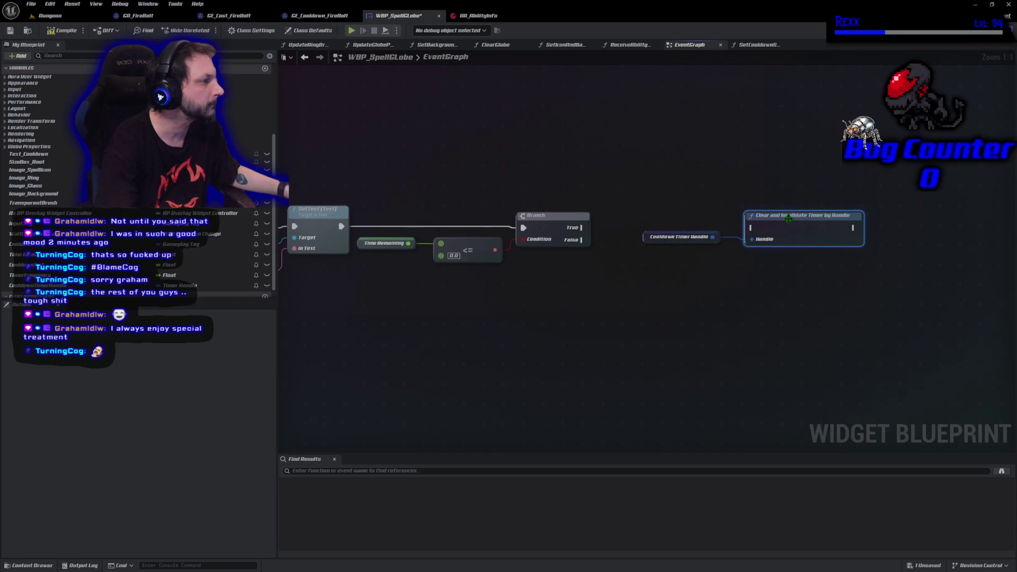
drag(583, 228, 751, 227)
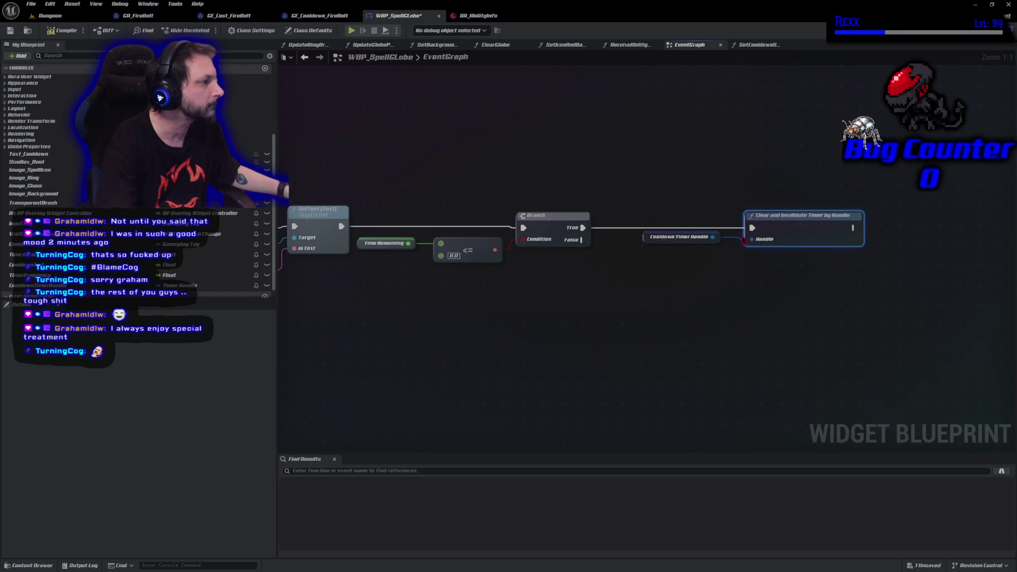
drag(647, 241, 666, 252)
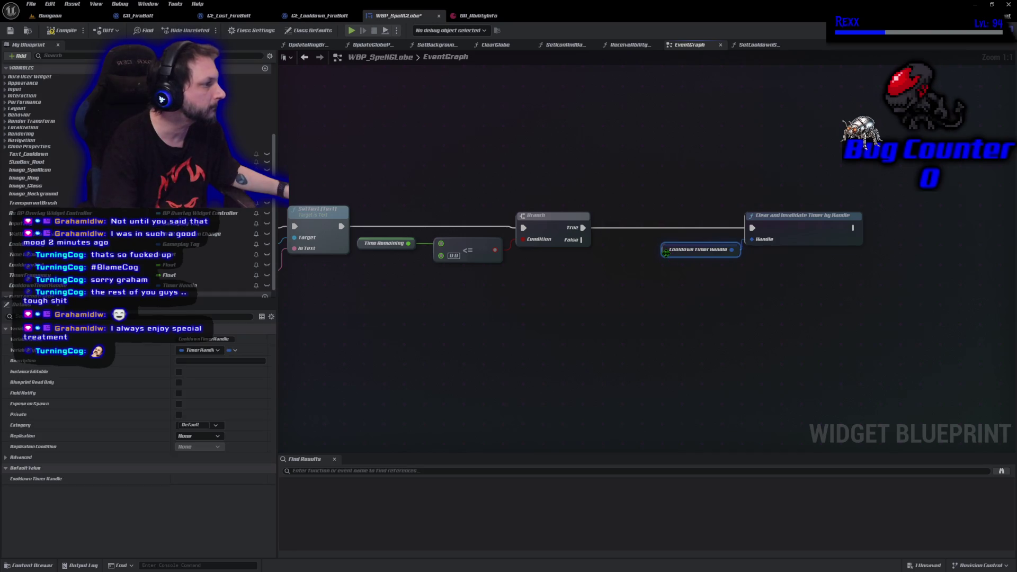
key(ctrl+s)
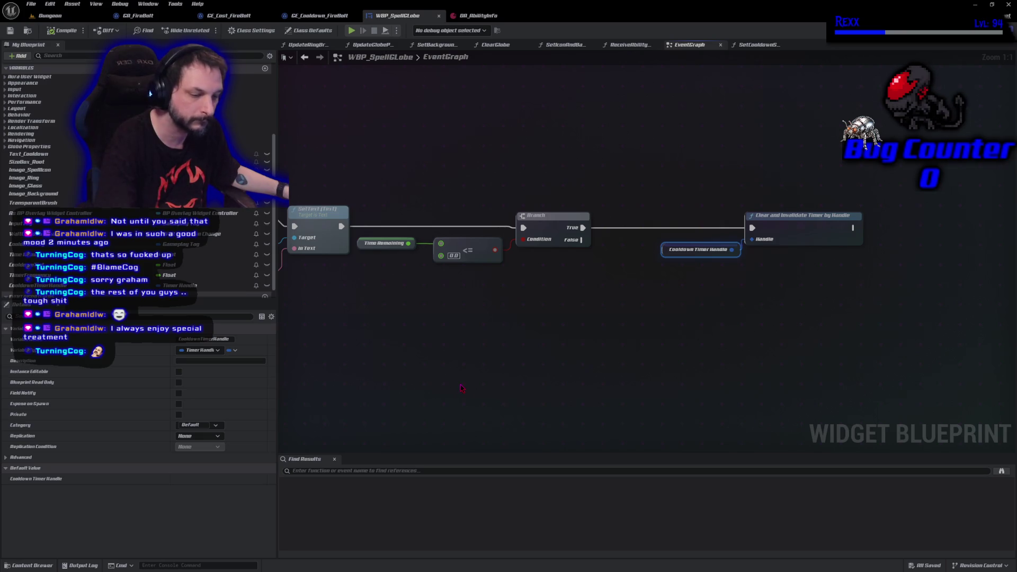
mouse_move(667, 177)
mouse_down()
mouse_move(726, 227)
mouse_move(821, 252)
mouse_move(761, 234)
mouse_up()
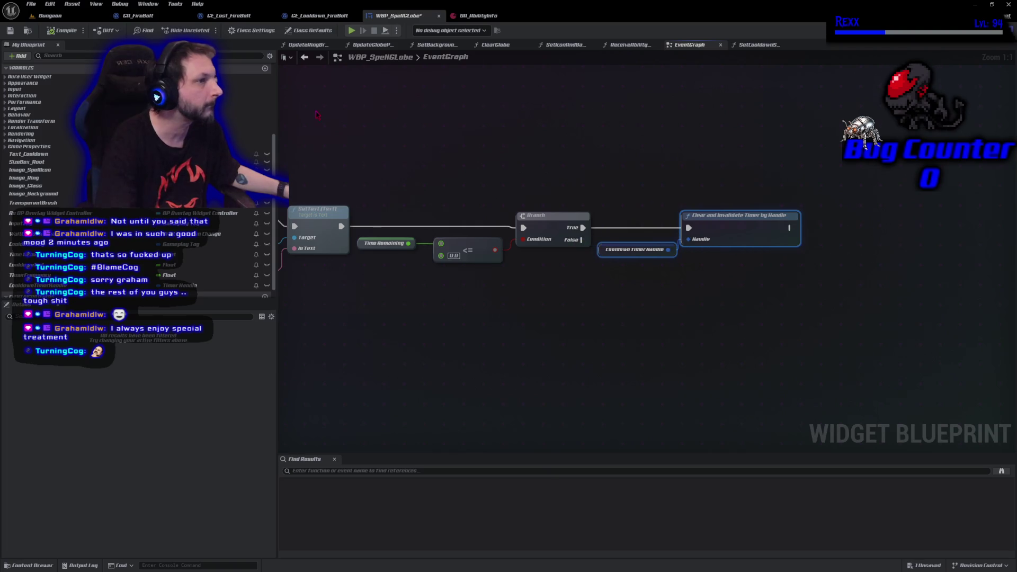
key(ctrl+s)
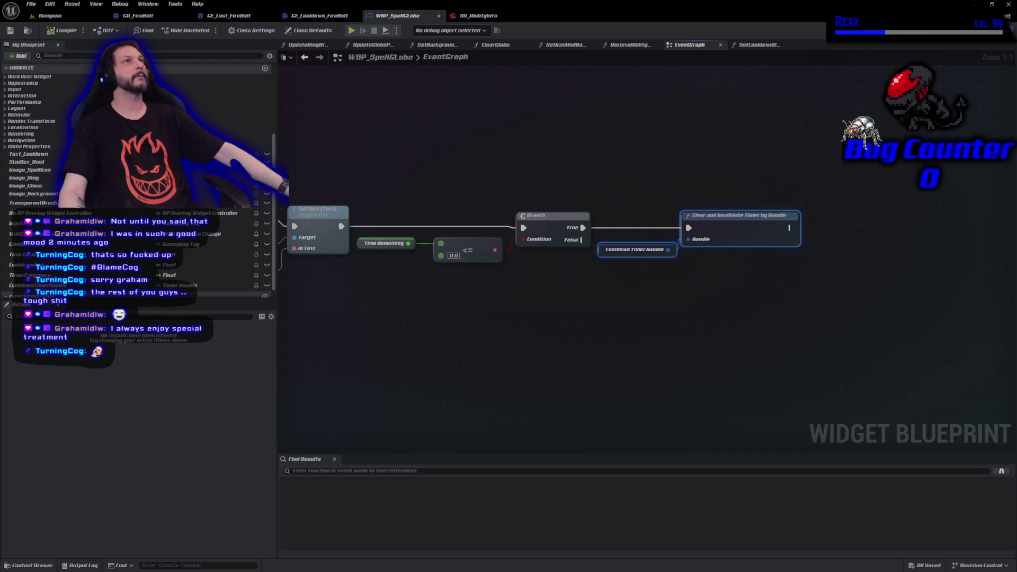
- Call SetDefaultState after clearing the timer, compile, save, and return to the Dungeon level
scroll(138, 133, up, 5)
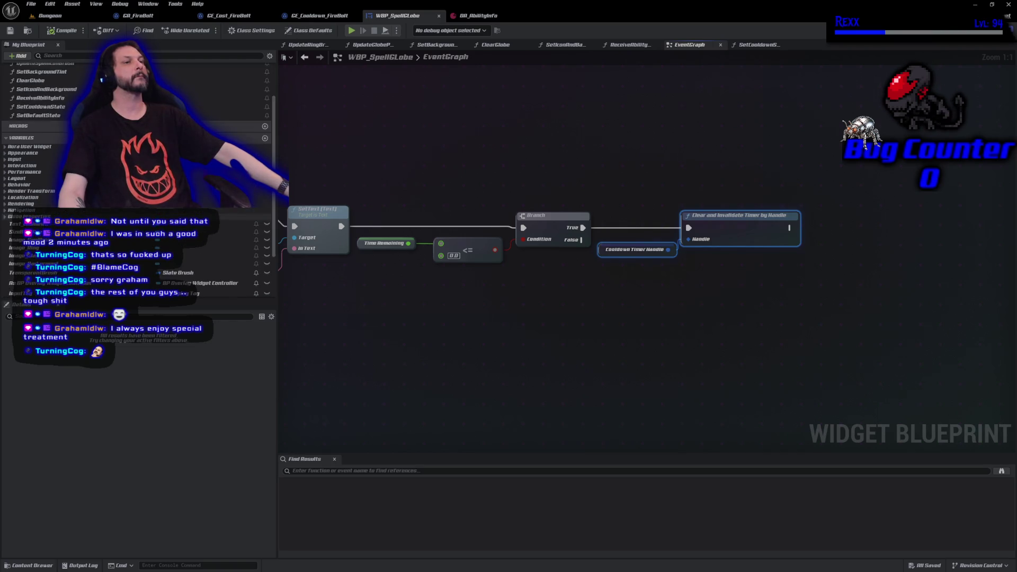
mouse_move(38, 128)
mouse_down()
mouse_move(707, 191)
mouse_move(821, 244)
mouse_move(796, 234)
mouse_move(878, 239)
mouse_move(877, 227)
mouse_up()
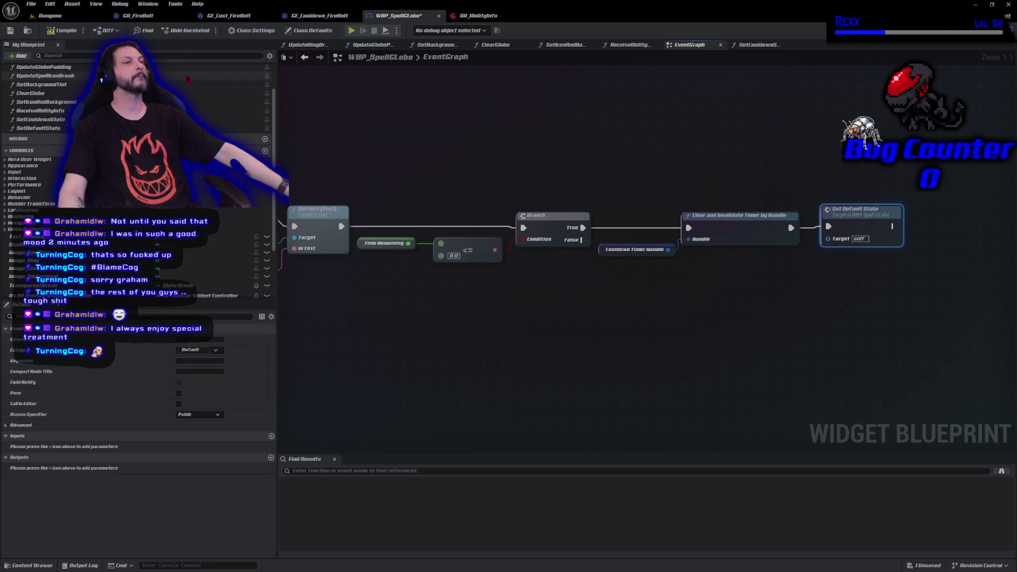
click(62, 33)
key(ctrl+s)
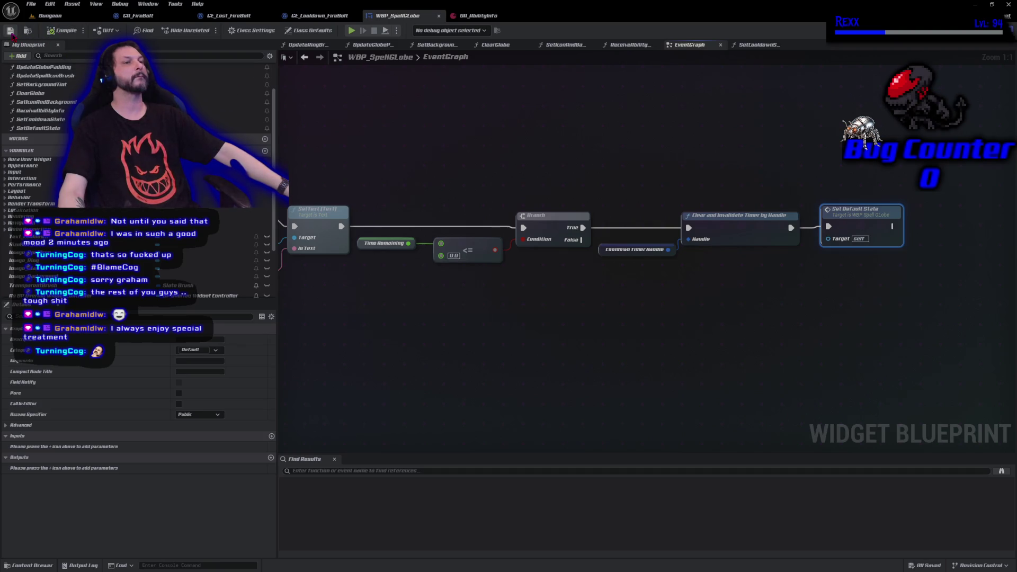
click(47, 16)
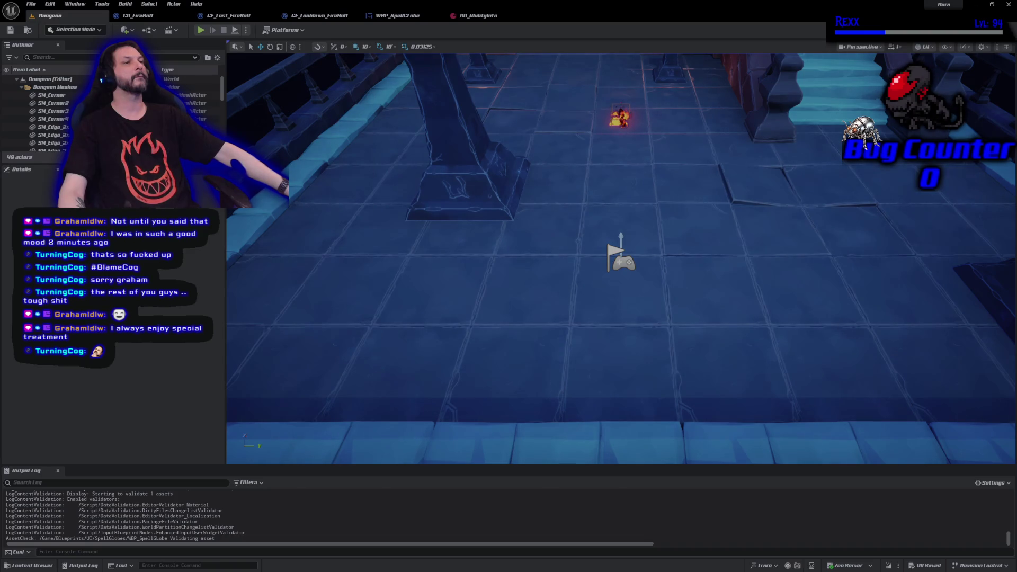
click(201, 30)
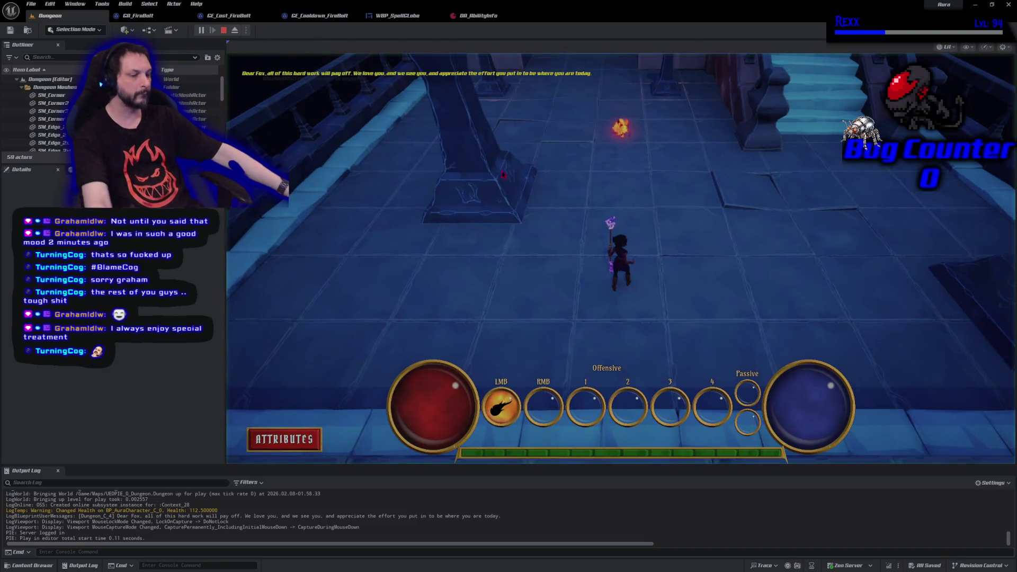
click(799, 169)
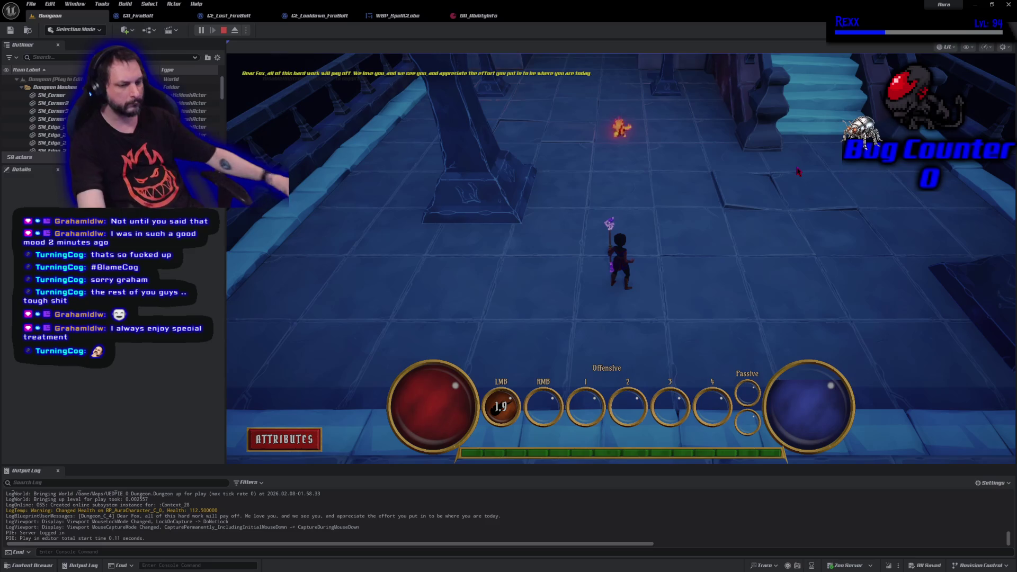
click(736, 224)
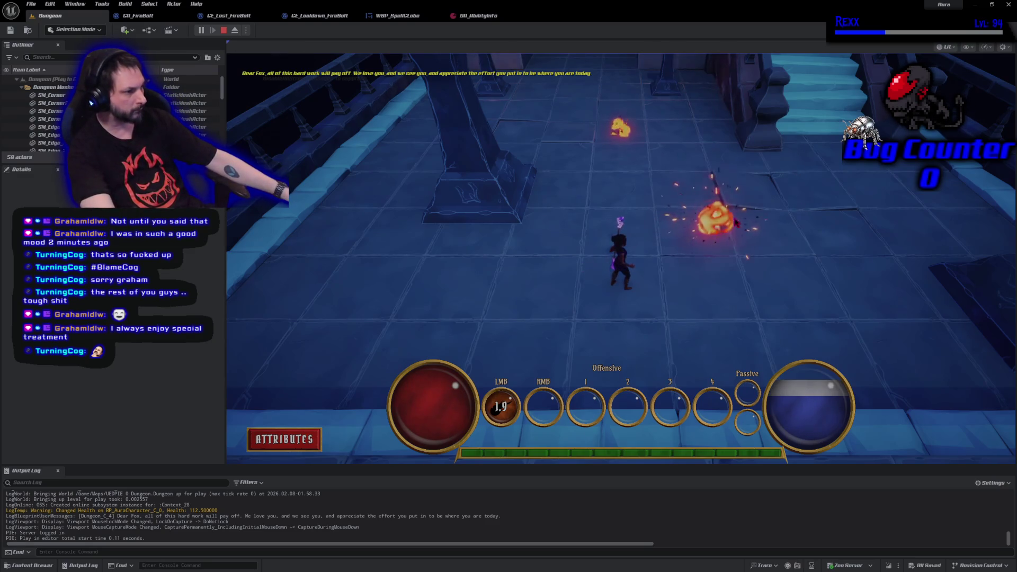
click(223, 30)
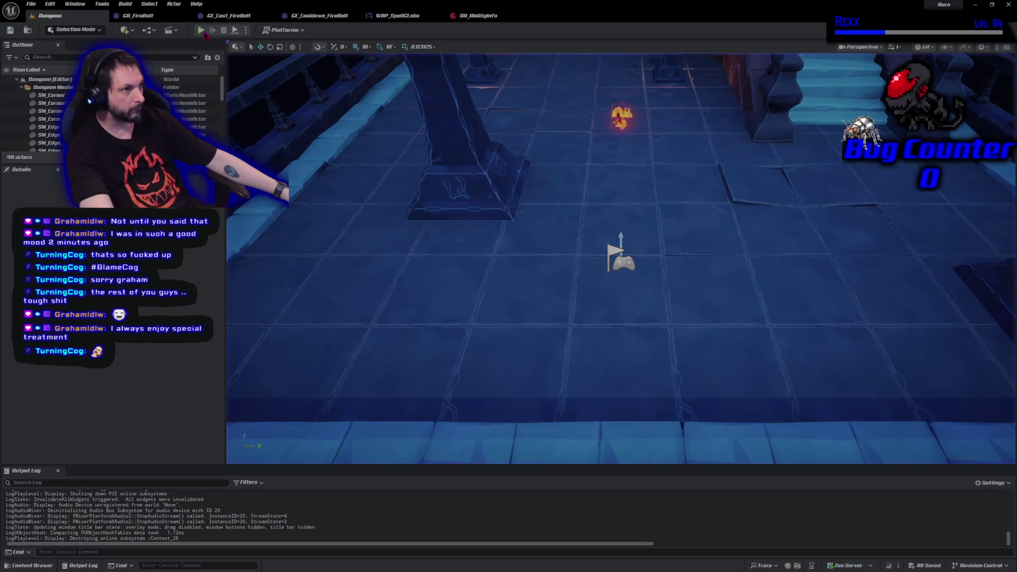
click(201, 30)
click(692, 252)
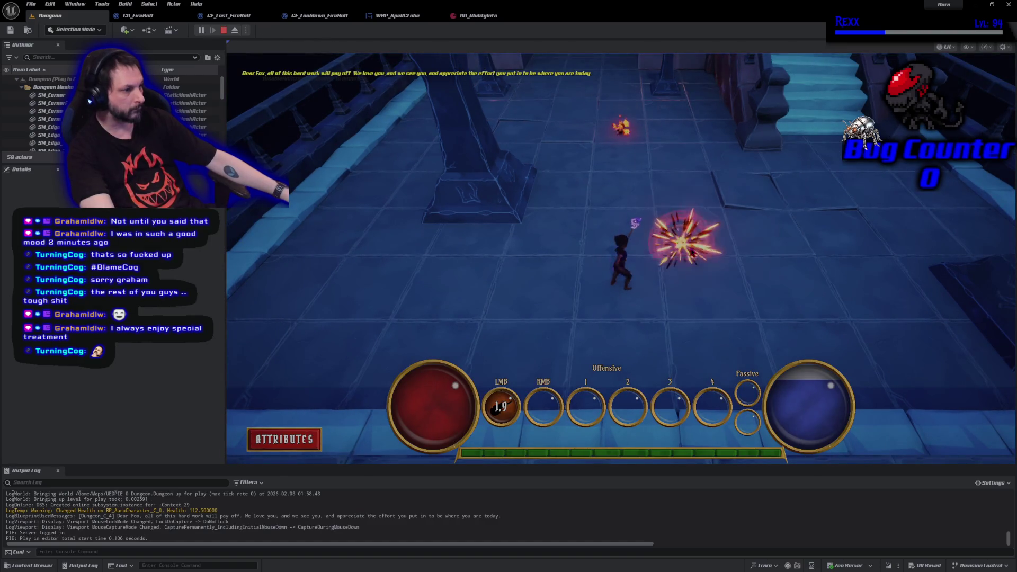
click(224, 31)
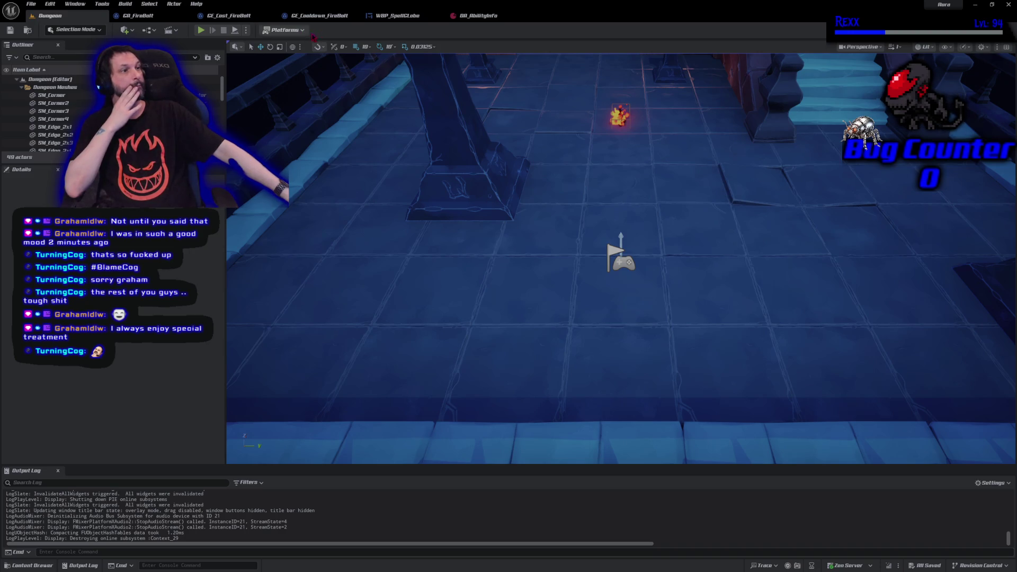
click(397, 16)
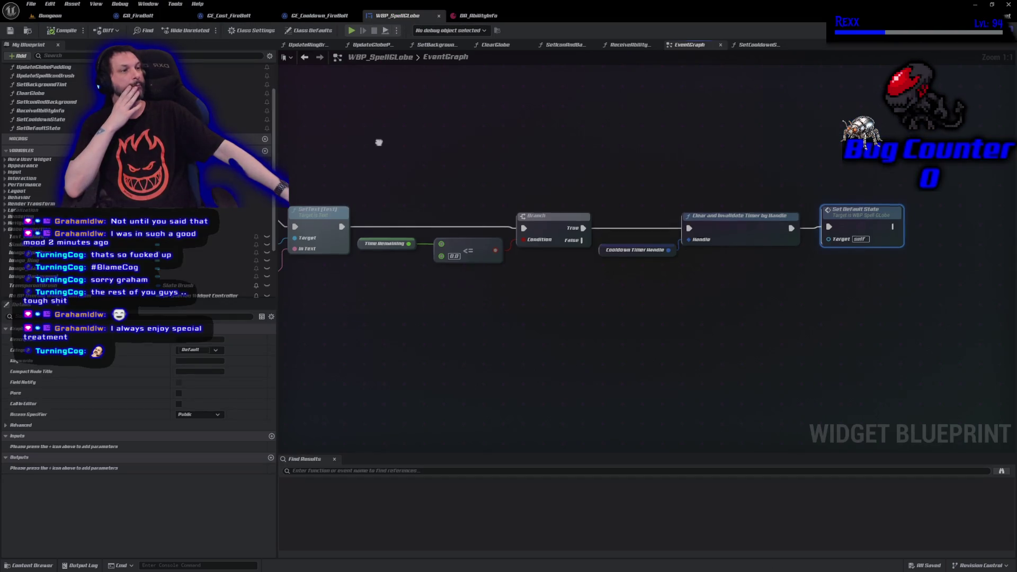
- Add Set Render Opacity (0.0) on a Text_Cooldown getter, executed after Clear Globe
mouse_move(376, 143)
mouse_down()
mouse_move(851, 363)
mouse_move(959, 302)
mouse_move(1014, 347)
mouse_up()
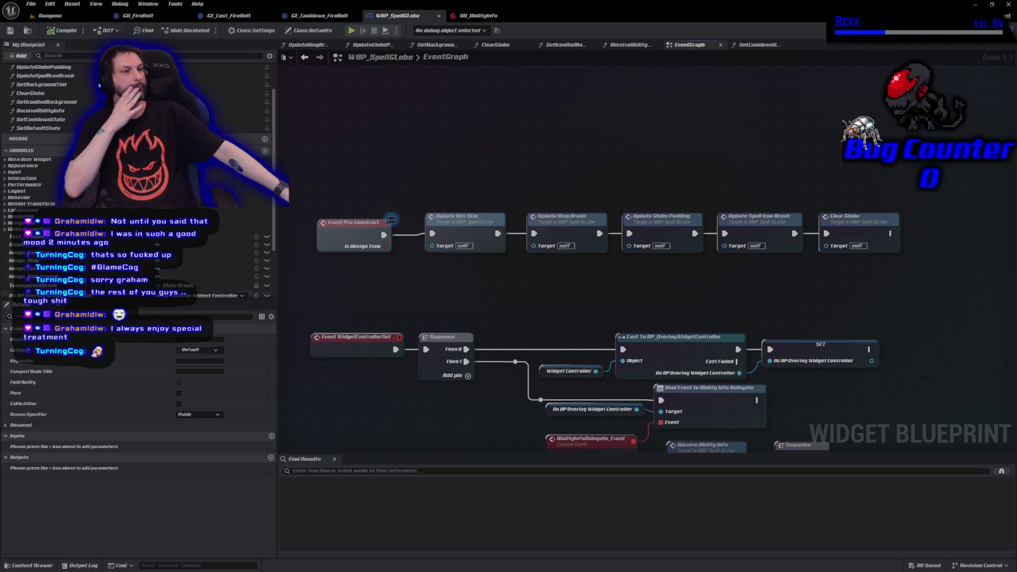
drag(223, 236, 926, 255)
click(951, 266)
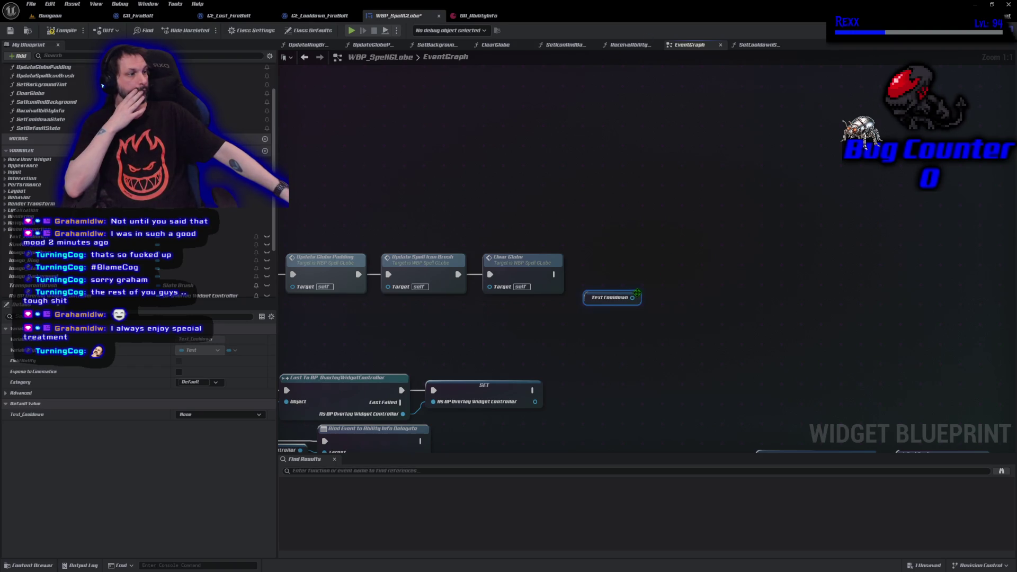
drag(632, 297, 648, 290)
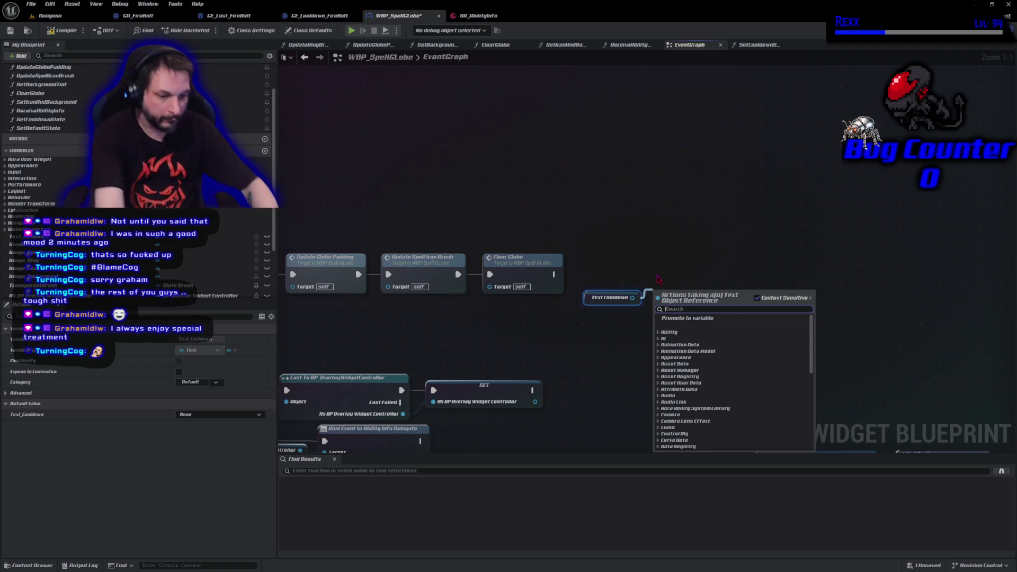
text(set rende)
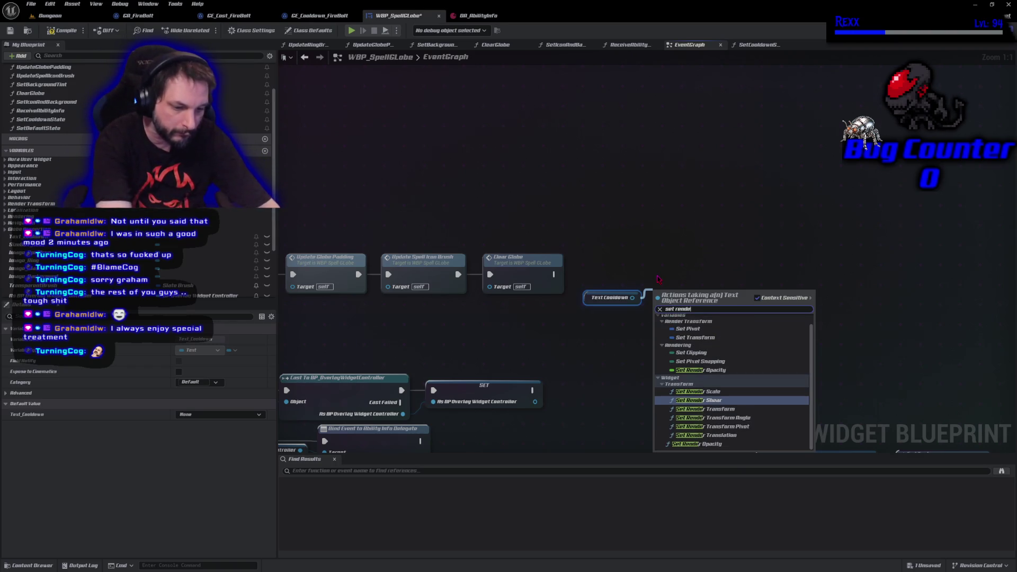
text(r opac)
key(Return)
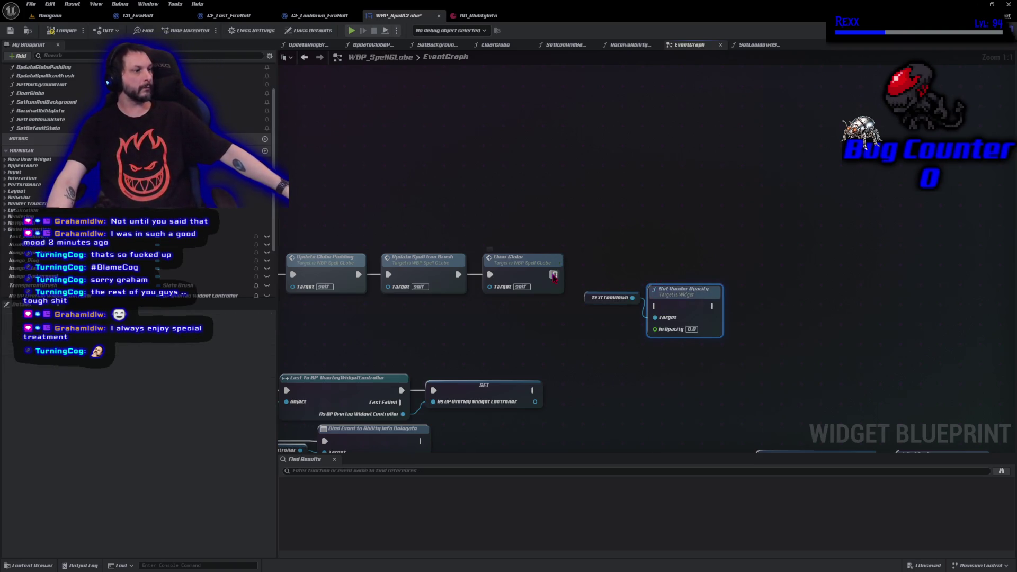
mouse_move(553, 275)
mouse_down()
mouse_move(655, 306)
mouse_move(682, 262)
mouse_up()
click(589, 300)
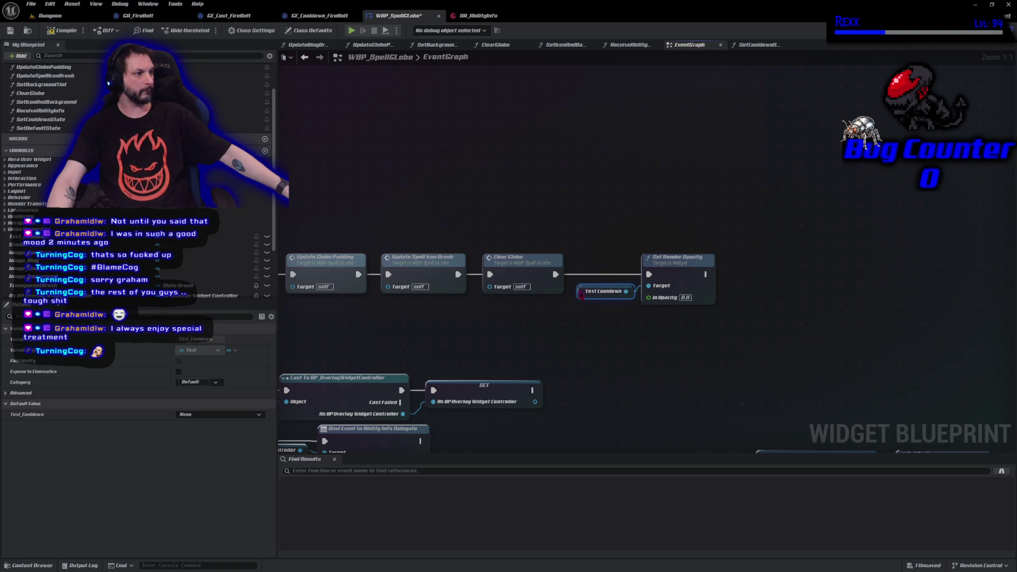
- Enable Looping on Set Timer by Event, compile, and start a Play preview
click(68, 34)
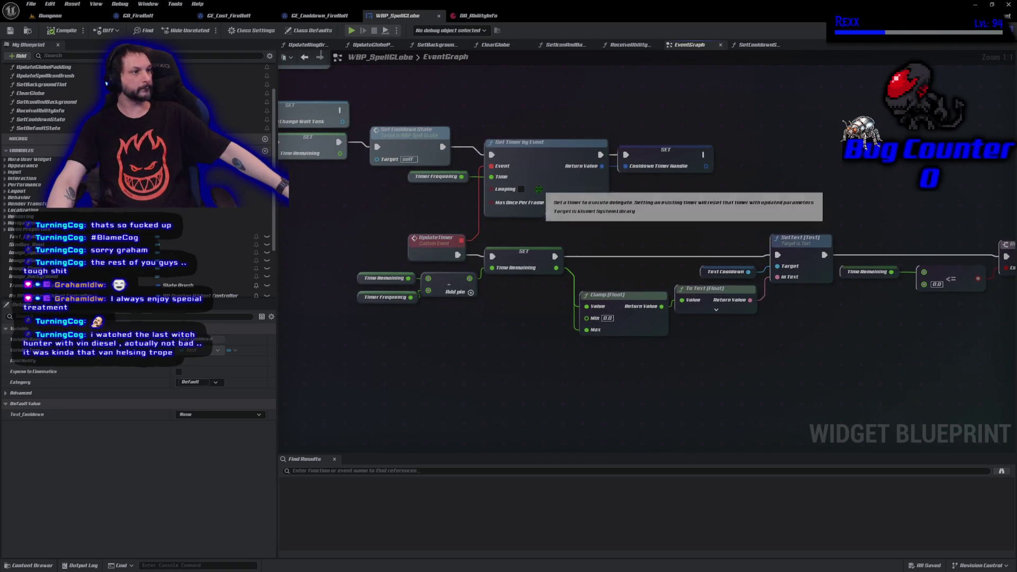
click(522, 189)
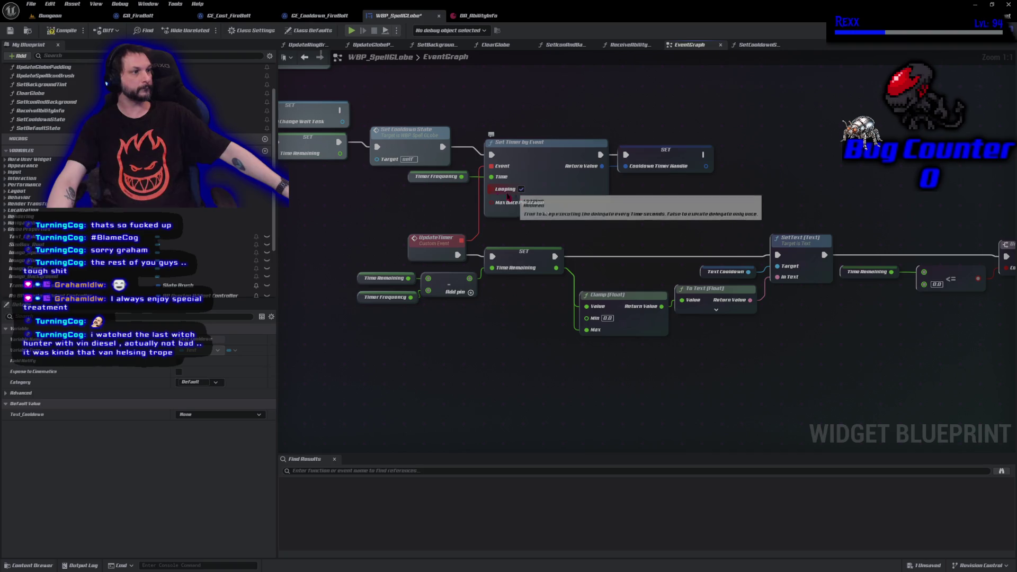
click(60, 32)
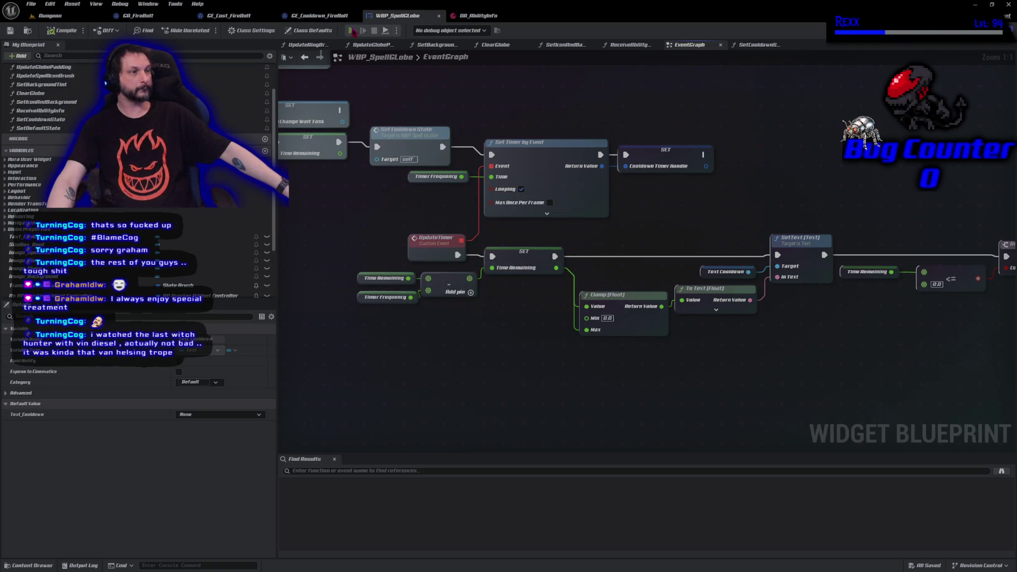
click(351, 31)
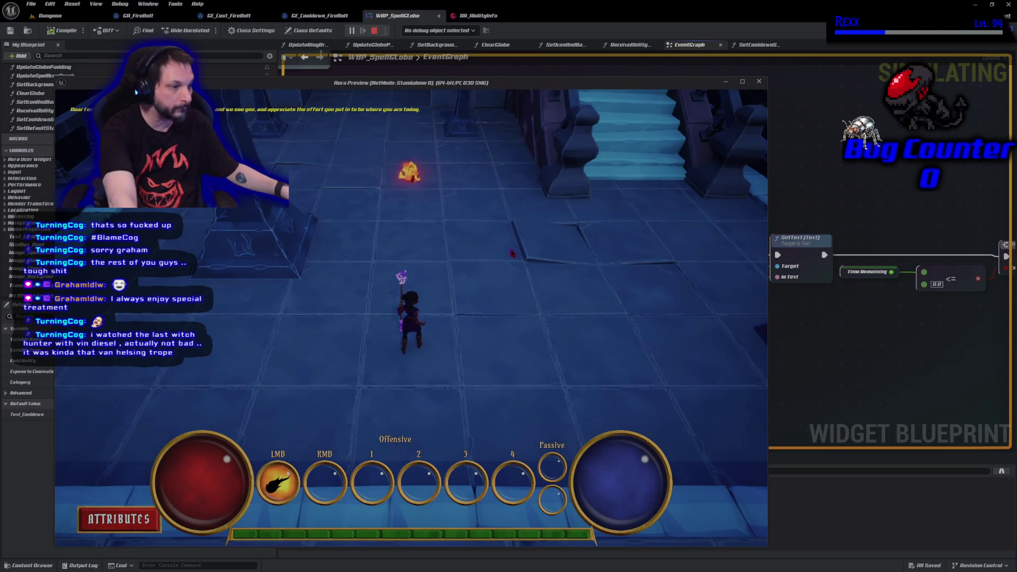
click(491, 198)
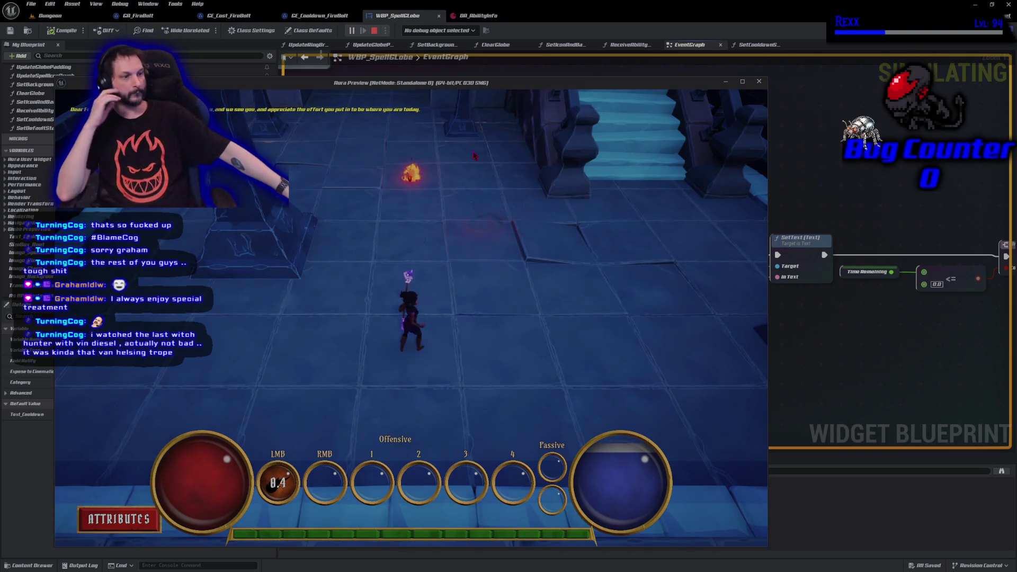
click(515, 226)
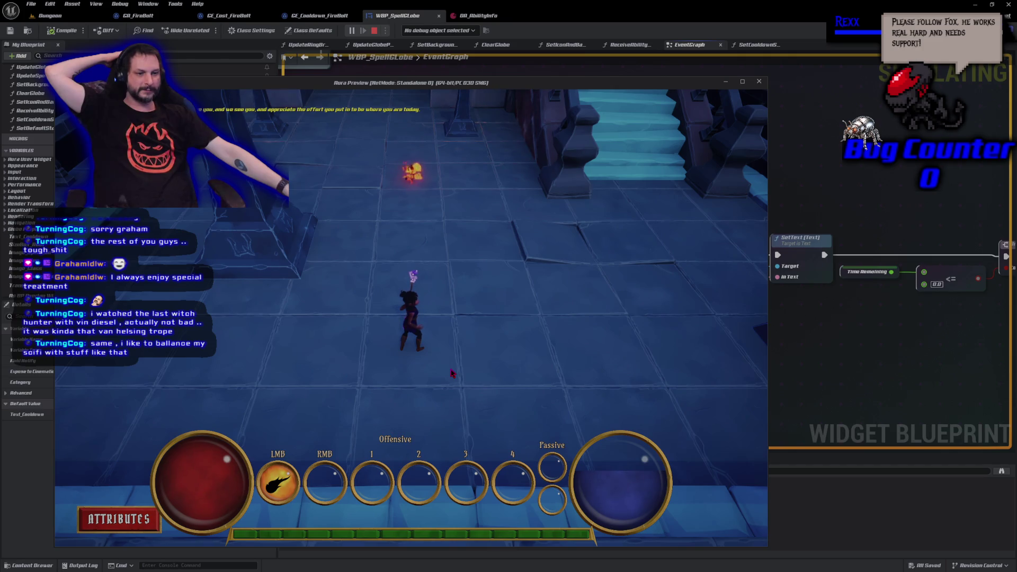
click(344, 329)
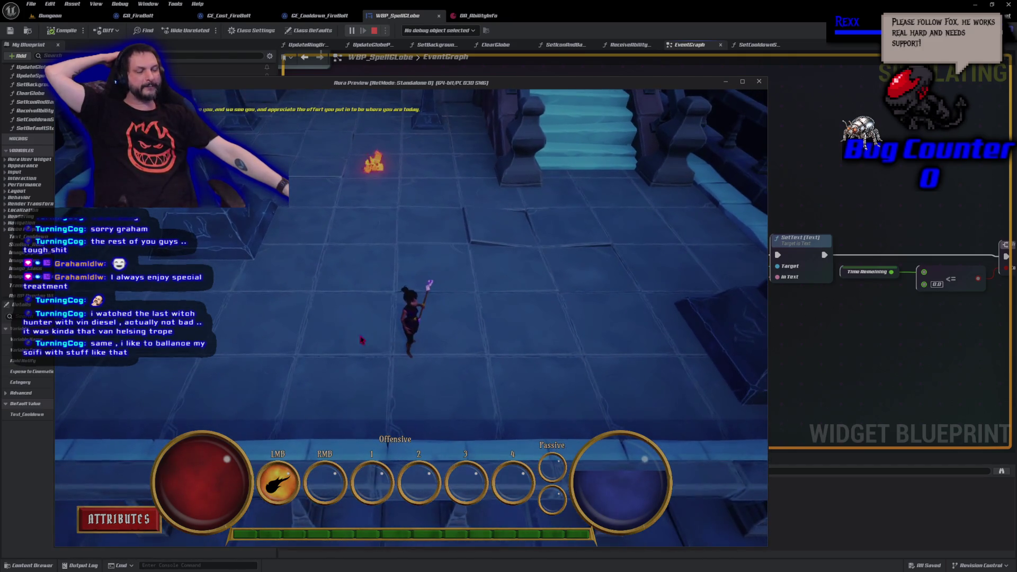
click(388, 269)
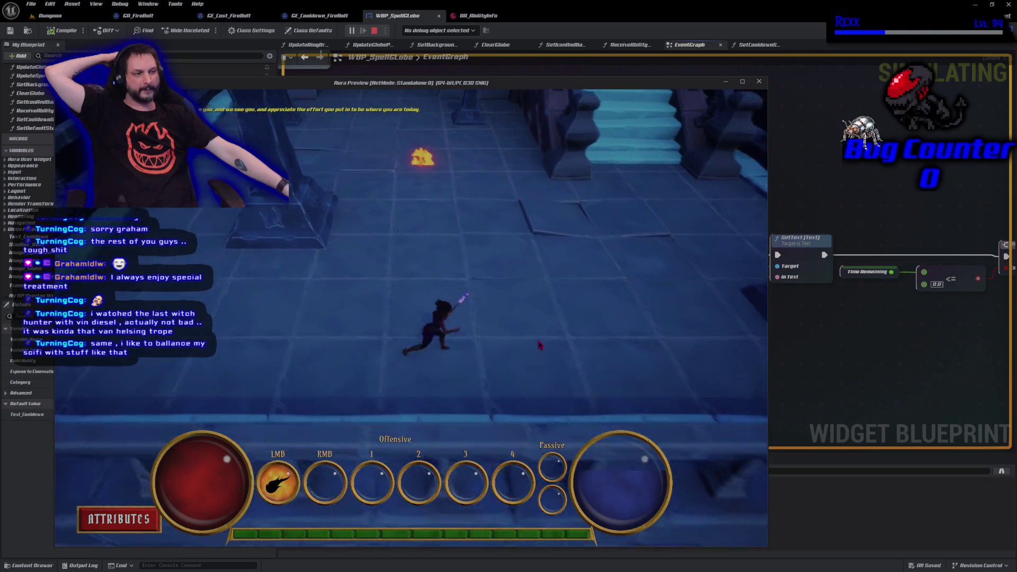